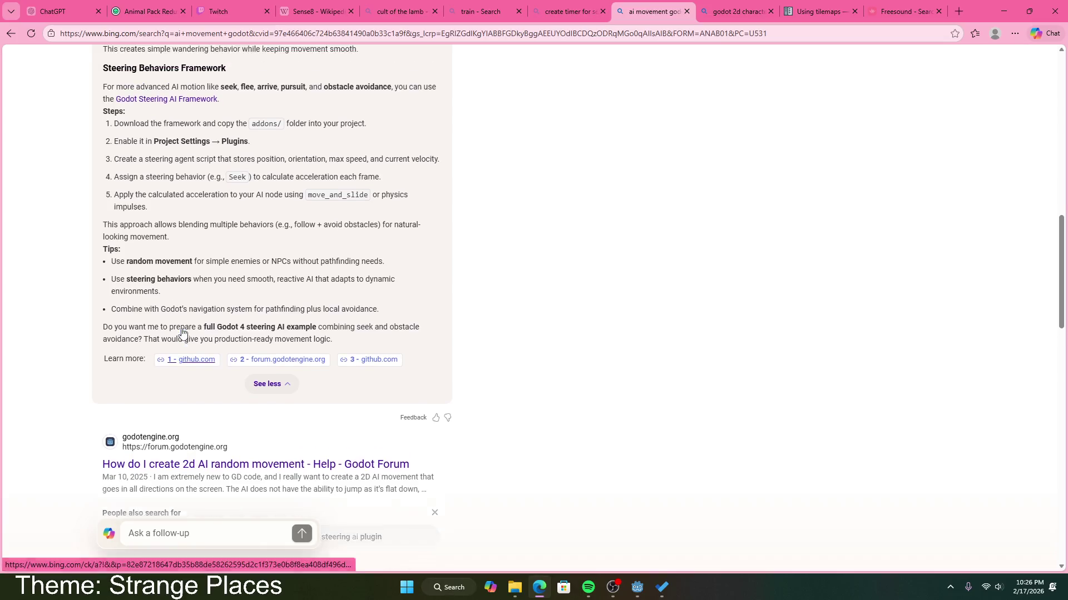
Highlight the advanced steering behaviours sentence and follow its Godot Steering AI Framework link.
{"action": "scroll", "coordinate": [167, 311], "scroll_direction": "down", "scroll_amount": 5}
{"action": "scroll", "coordinate": [161, 278], "scroll_direction": "up", "scroll_amount": 7}
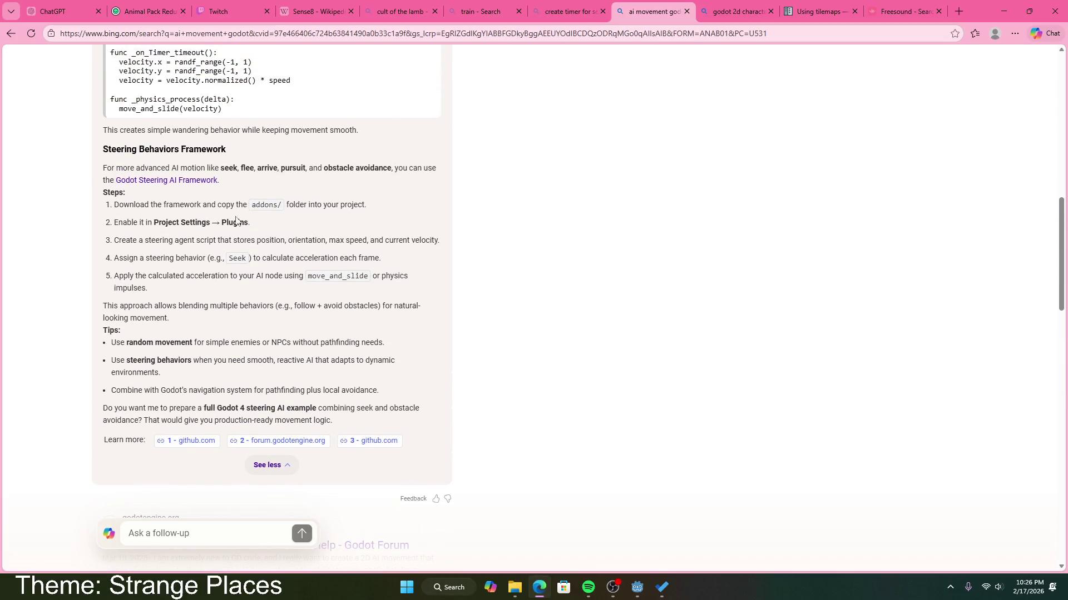
{"action": "left_click_drag", "start_coordinate": [243, 168], "coordinate": [220, 180]}
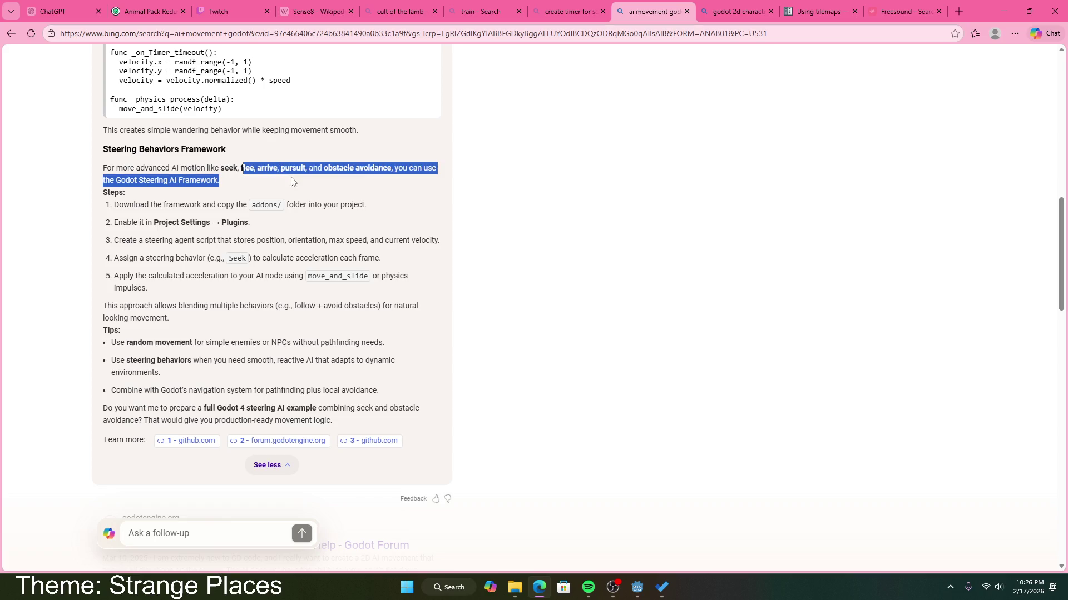
{"action": "left_click_drag", "start_coordinate": [291, 176], "coordinate": [243, 189]}
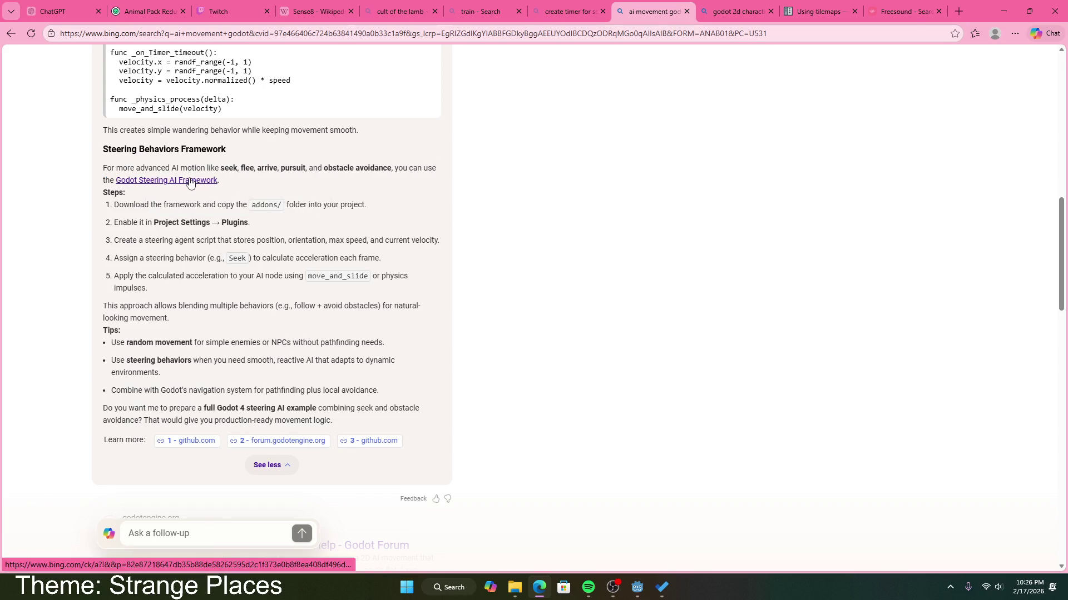
{"action": "left_click", "coordinate": [189, 180]}
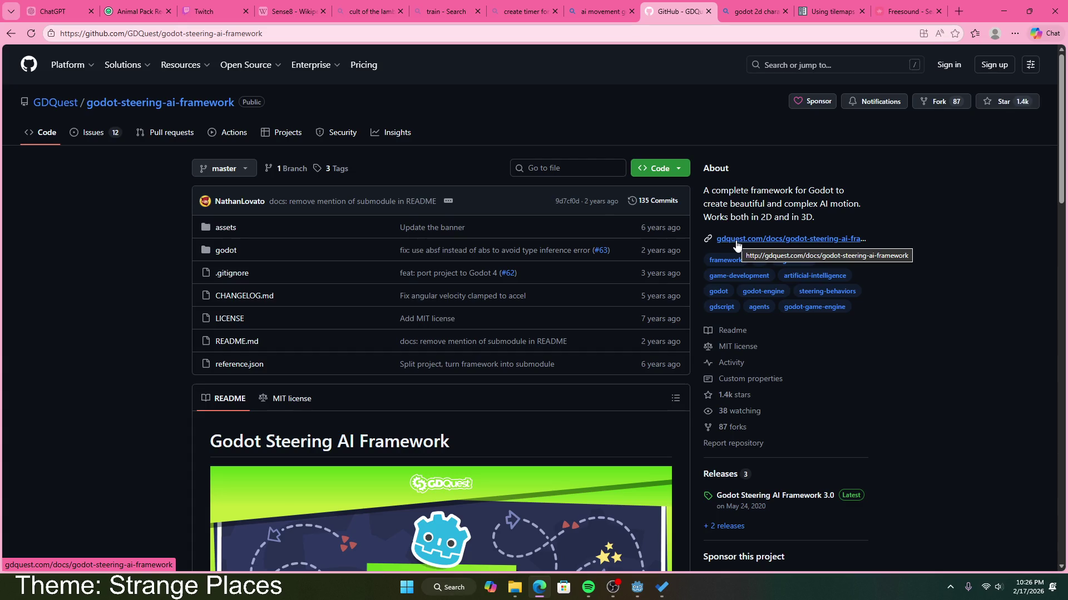
{"action": "scroll", "coordinate": [748, 342], "scroll_direction": "down", "scroll_amount": 3}
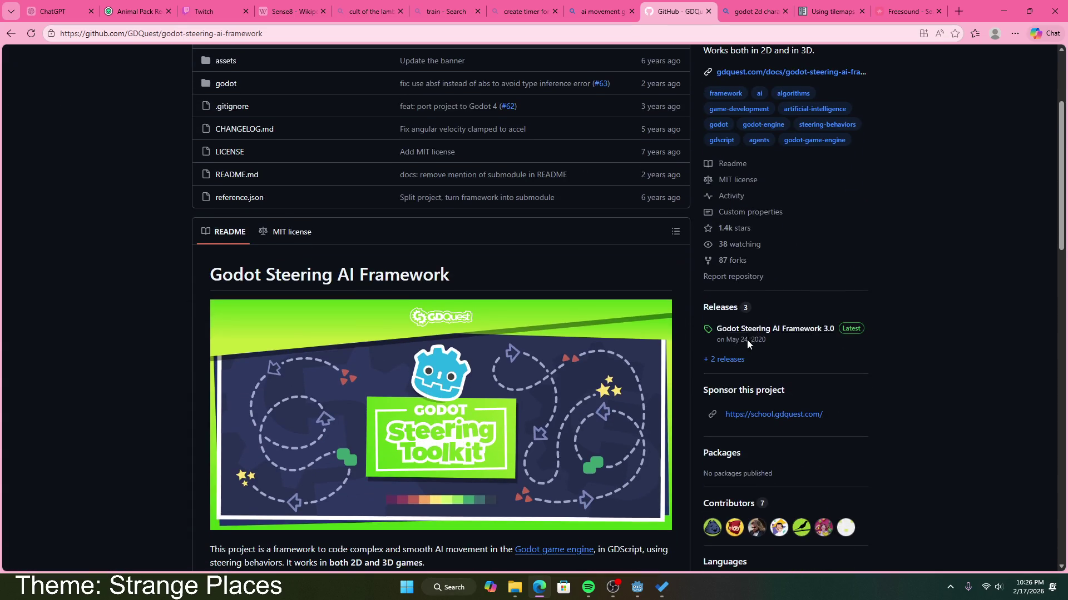
{"action": "scroll", "coordinate": [519, 285], "scroll_direction": "down", "scroll_amount": 5}
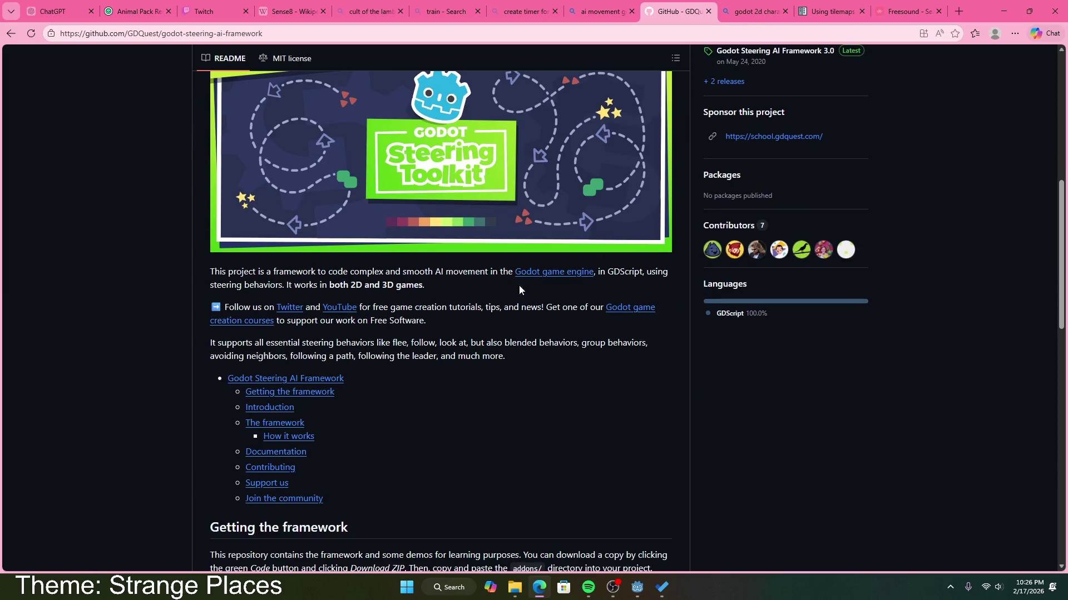
{"action": "triple_click", "coordinate": [334, 281]}
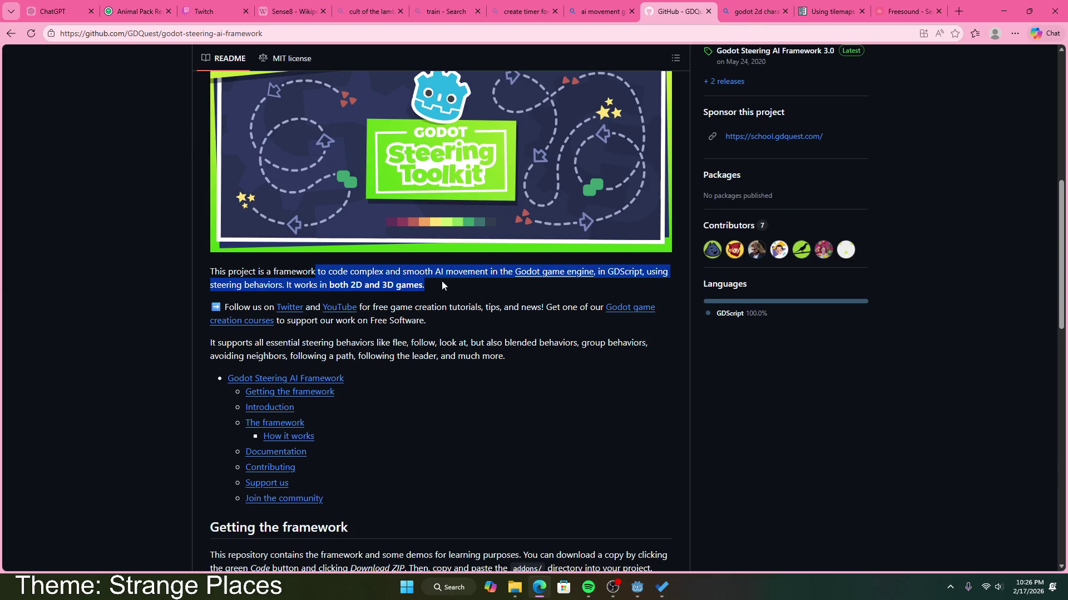
{"action": "left_click", "coordinate": [476, 288]}
{"action": "scroll", "coordinate": [464, 307], "scroll_direction": "down", "scroll_amount": 3}
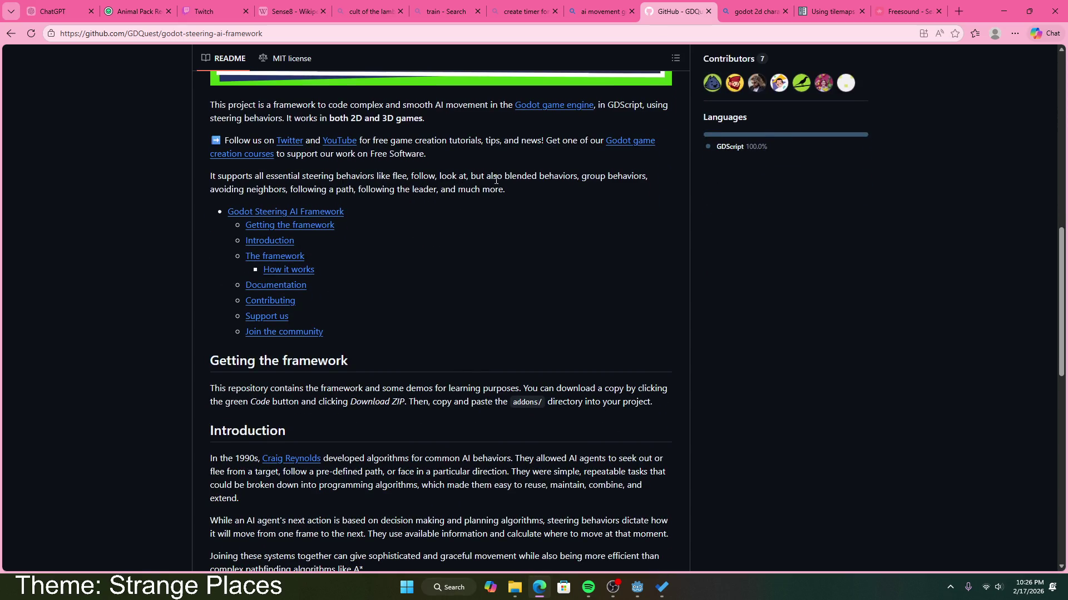
{"action": "left_click_drag", "start_coordinate": [525, 192], "coordinate": [206, 187]}
{"action": "left_click", "coordinate": [205, 186]}
{"action": "scroll", "coordinate": [211, 204], "scroll_direction": "down", "scroll_amount": 4}
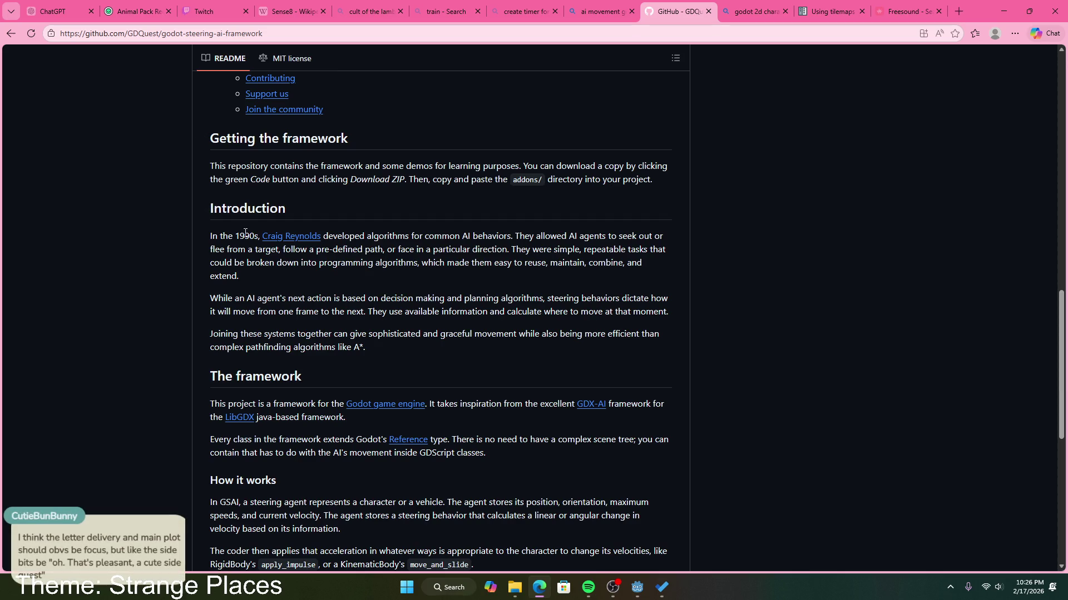
{"action": "scroll", "coordinate": [245, 236], "scroll_direction": "down", "scroll_amount": 5}
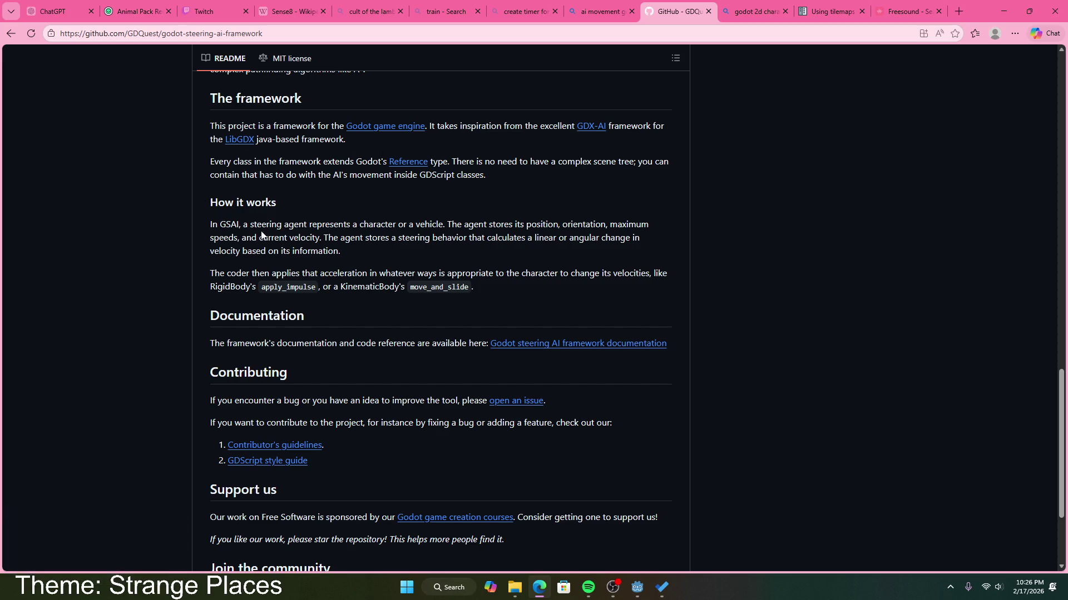
{"action": "scroll", "coordinate": [290, 292], "scroll_direction": "down", "scroll_amount": 3}
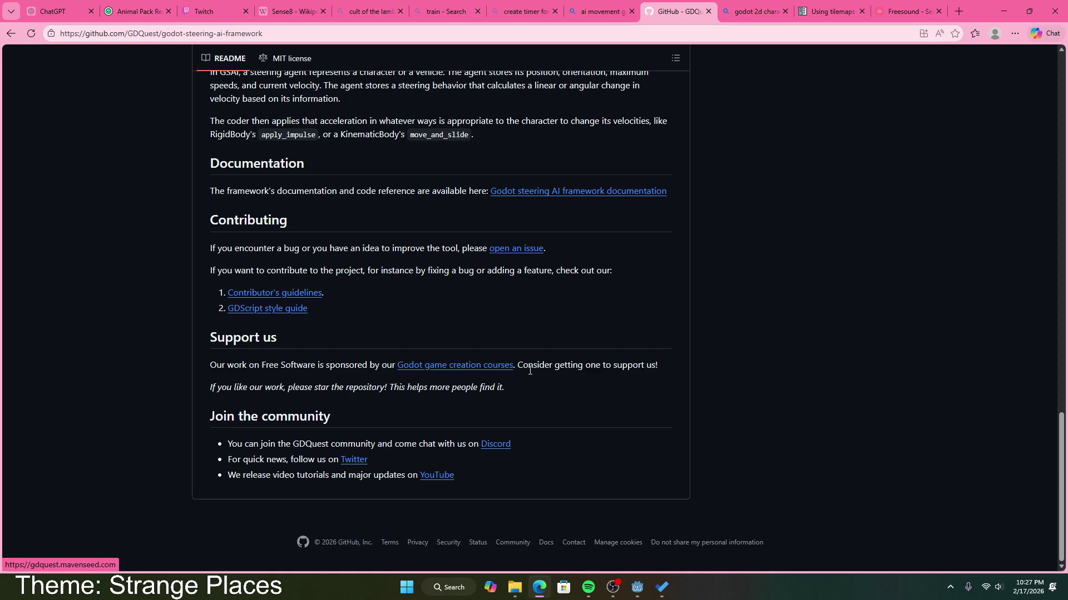
{"action": "scroll", "coordinate": [451, 414], "scroll_direction": "up", "scroll_amount": 15}
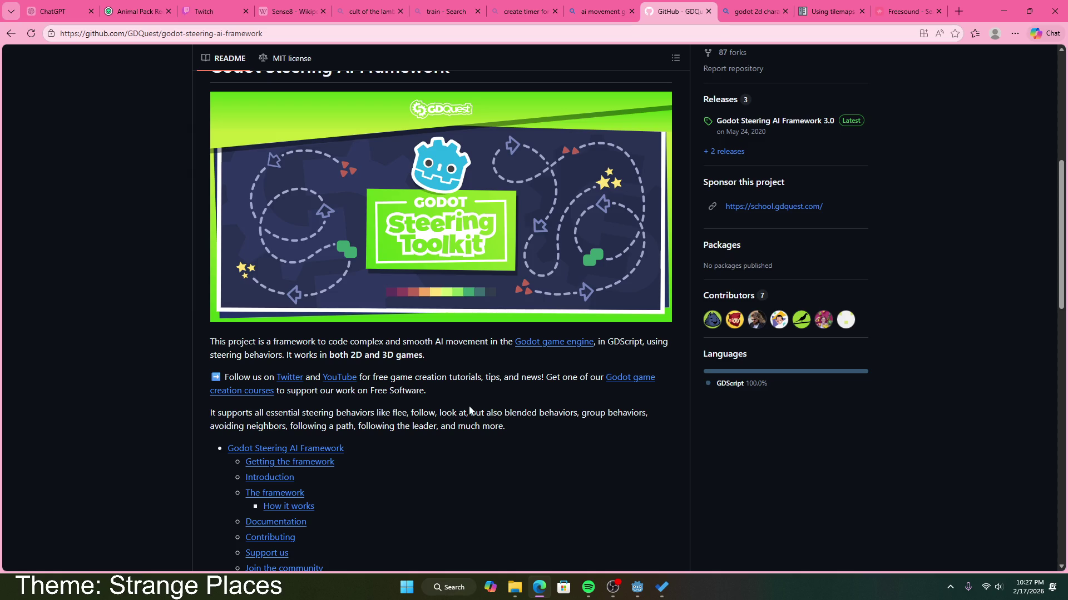
Scroll through the godot-steering-ai-framework repository page, then return to the 'ai movement godot' Bing tab.
{"action": "scroll", "coordinate": [478, 419], "scroll_direction": "up", "scroll_amount": 2}
{"action": "scroll", "coordinate": [498, 437], "scroll_direction": "up", "scroll_amount": 5}
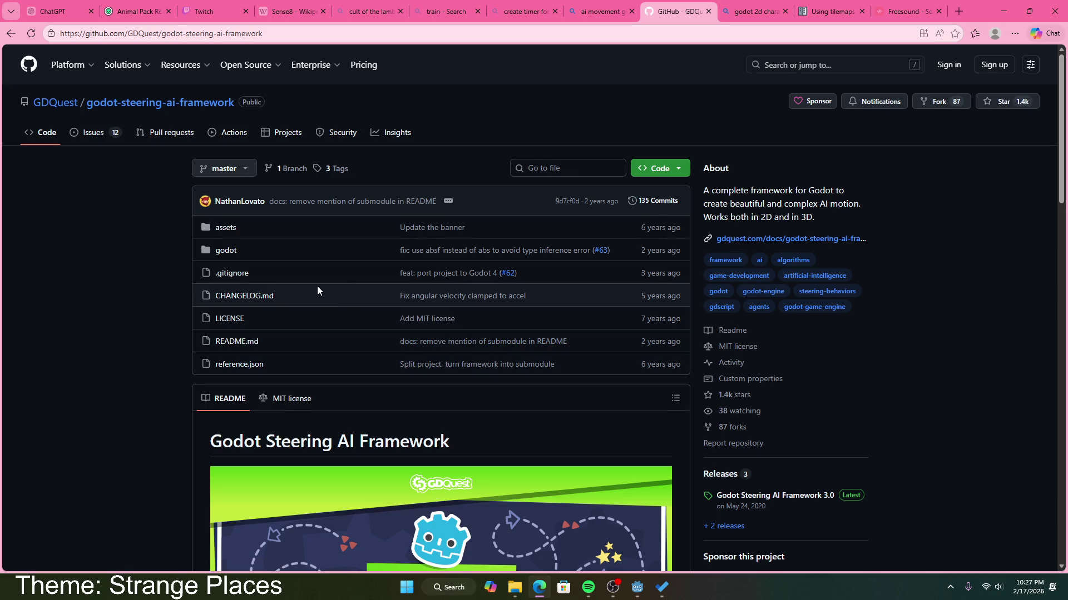
{"action": "scroll", "coordinate": [322, 287], "scroll_direction": "down", "scroll_amount": 1}
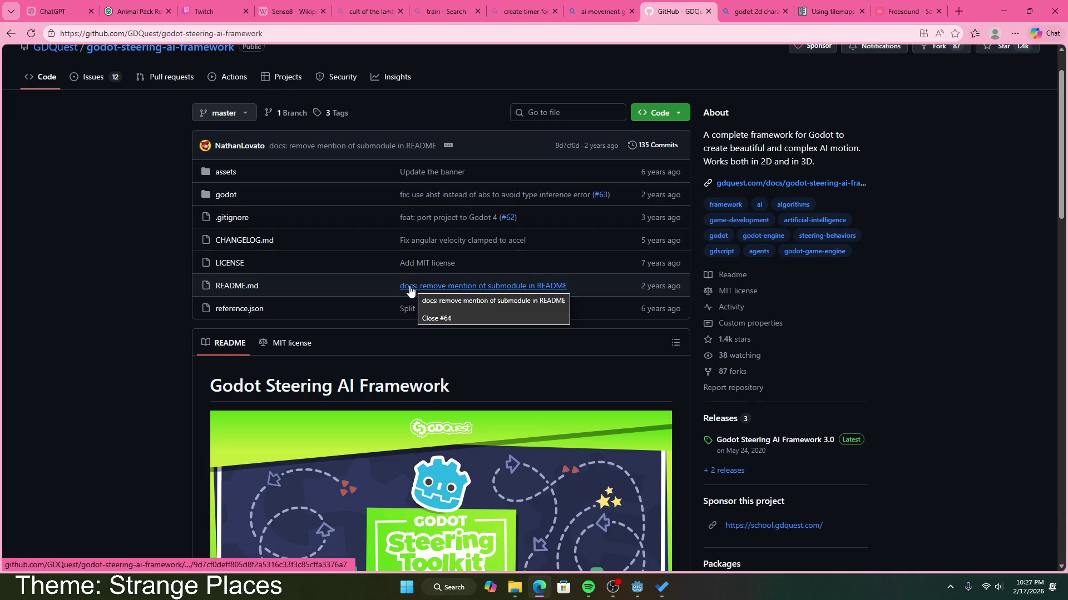
{"action": "scroll", "coordinate": [410, 290], "scroll_direction": "down", "scroll_amount": 1}
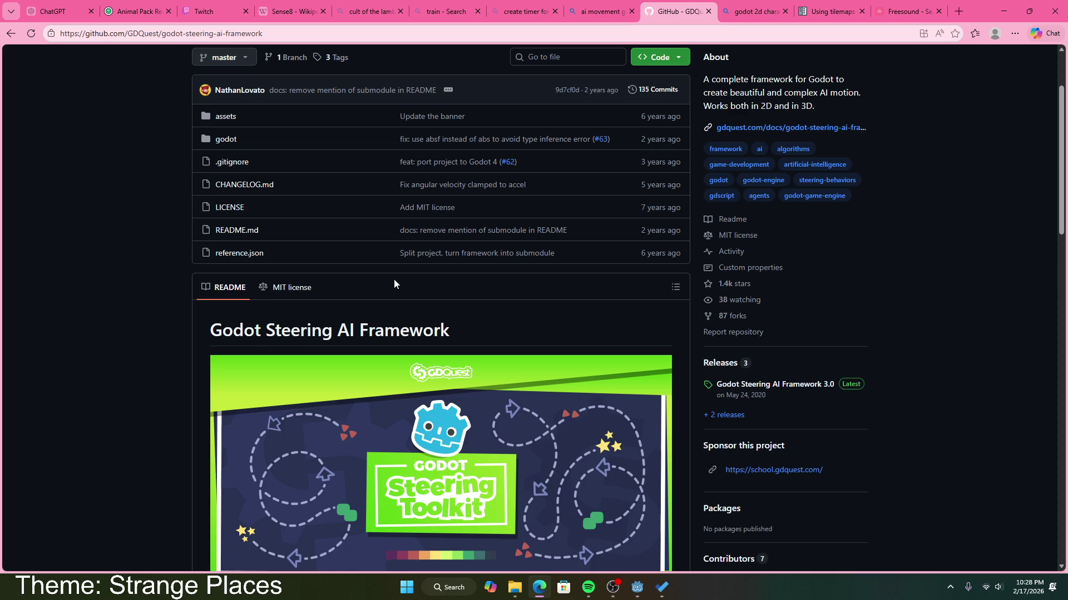
{"action": "scroll", "coordinate": [390, 289], "scroll_direction": "down", "scroll_amount": 1}
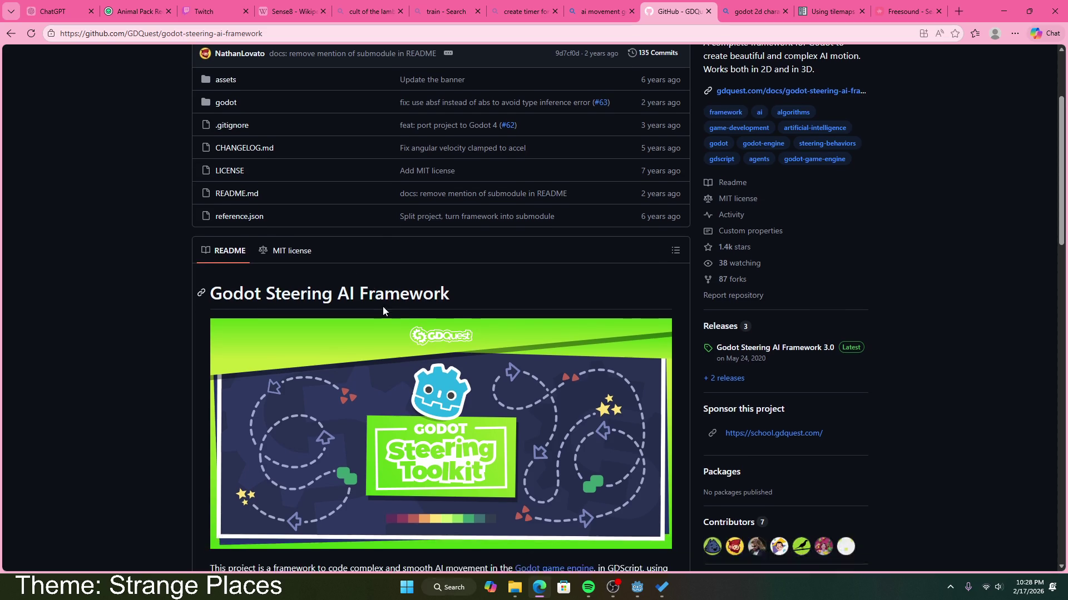
{"action": "scroll", "coordinate": [378, 311], "scroll_direction": "up", "scroll_amount": 3}
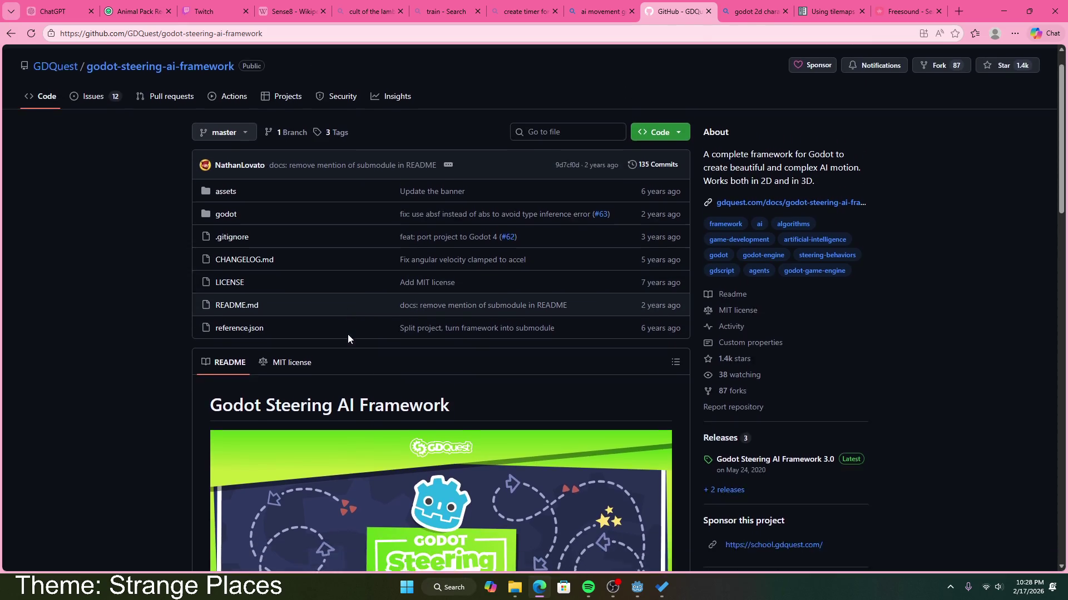
{"action": "scroll", "coordinate": [342, 330], "scroll_direction": "down", "scroll_amount": 3}
{"action": "scroll", "coordinate": [336, 324], "scroll_direction": "down", "scroll_amount": 6}
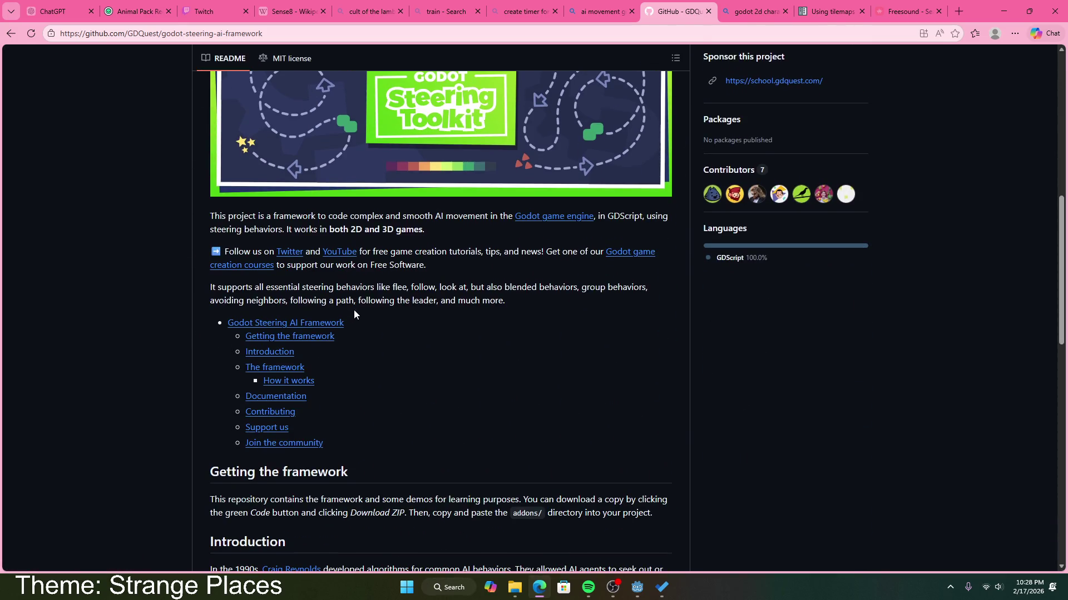
{"action": "scroll", "coordinate": [354, 309], "scroll_direction": "up", "scroll_amount": 1}
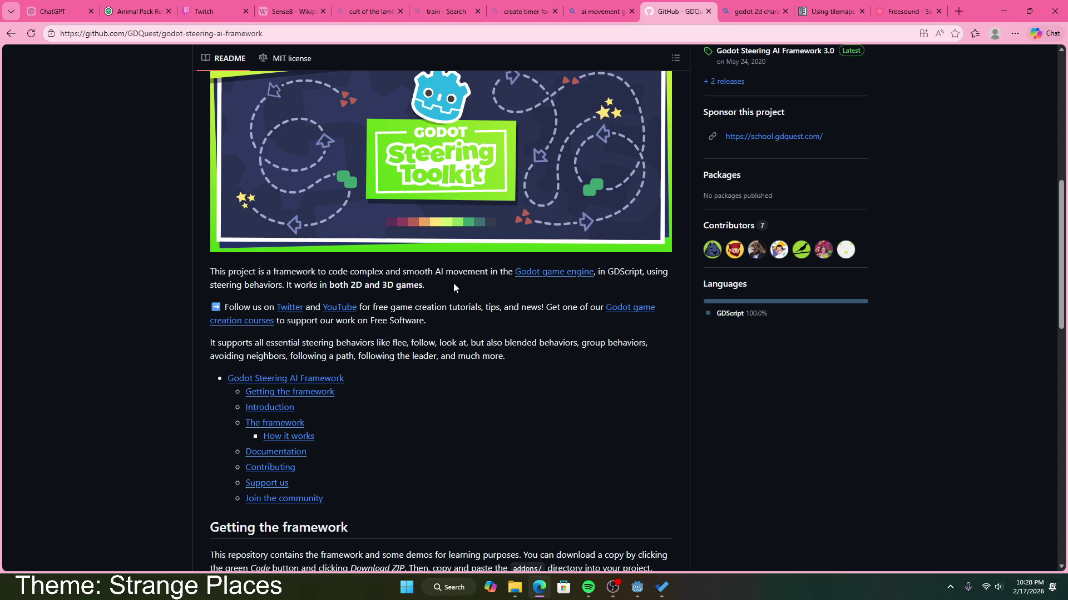
{"action": "scroll", "coordinate": [453, 282], "scroll_direction": "up", "scroll_amount": 8}
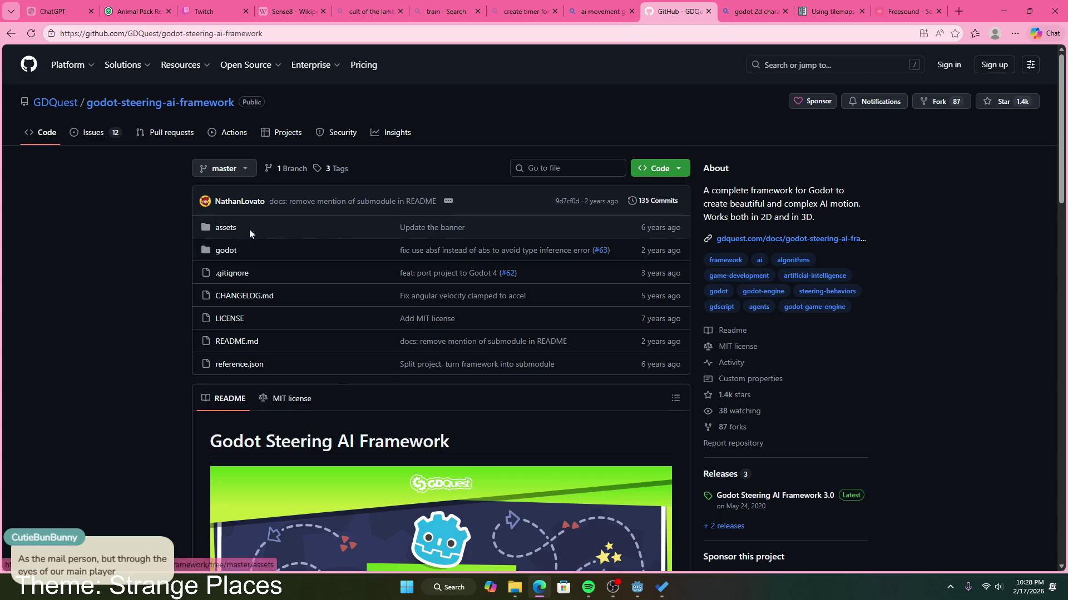
{"action": "left_click", "coordinate": [612, 11]}
Highlight the plugin-enabling step, later setup steps and the Timer sentence in Bing's answer.
{"action": "scroll", "coordinate": [197, 245], "scroll_direction": "down", "scroll_amount": 2}
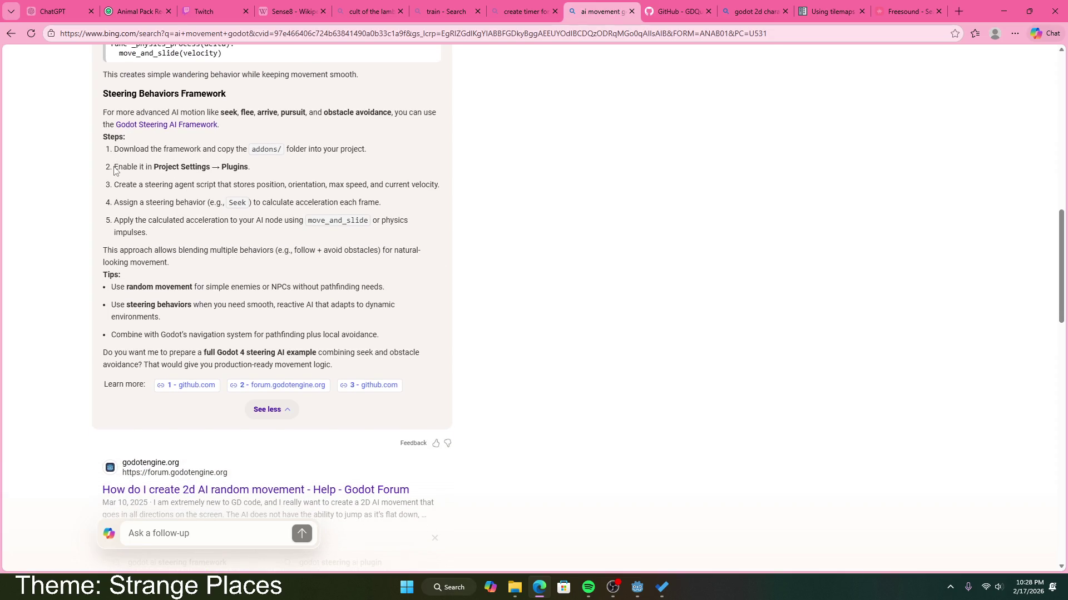
{"action": "left_click_drag", "start_coordinate": [114, 167], "coordinate": [257, 168]}
{"action": "left_click", "coordinate": [257, 170]}
{"action": "left_click_drag", "start_coordinate": [114, 185], "coordinate": [461, 184]}
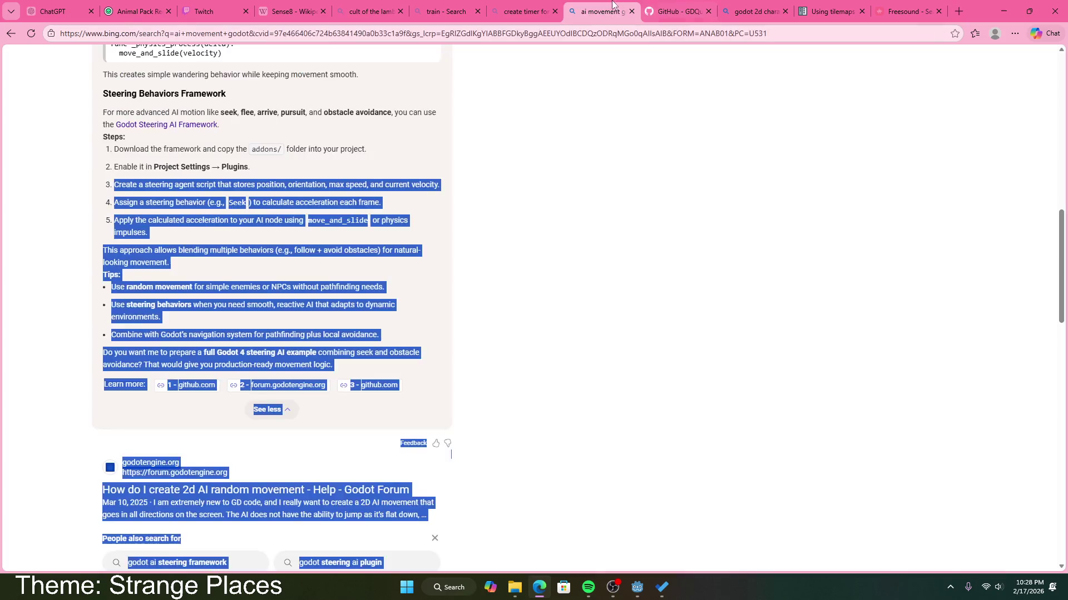
{"action": "left_click", "coordinate": [502, 162]}
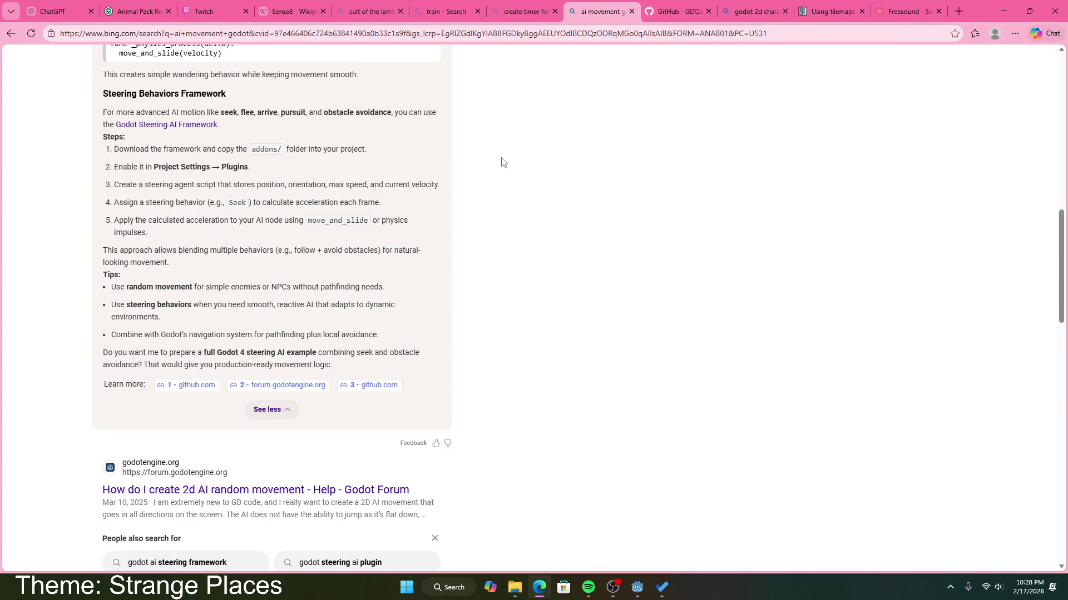
{"action": "scroll", "coordinate": [469, 219], "scroll_direction": "up", "scroll_amount": 5}
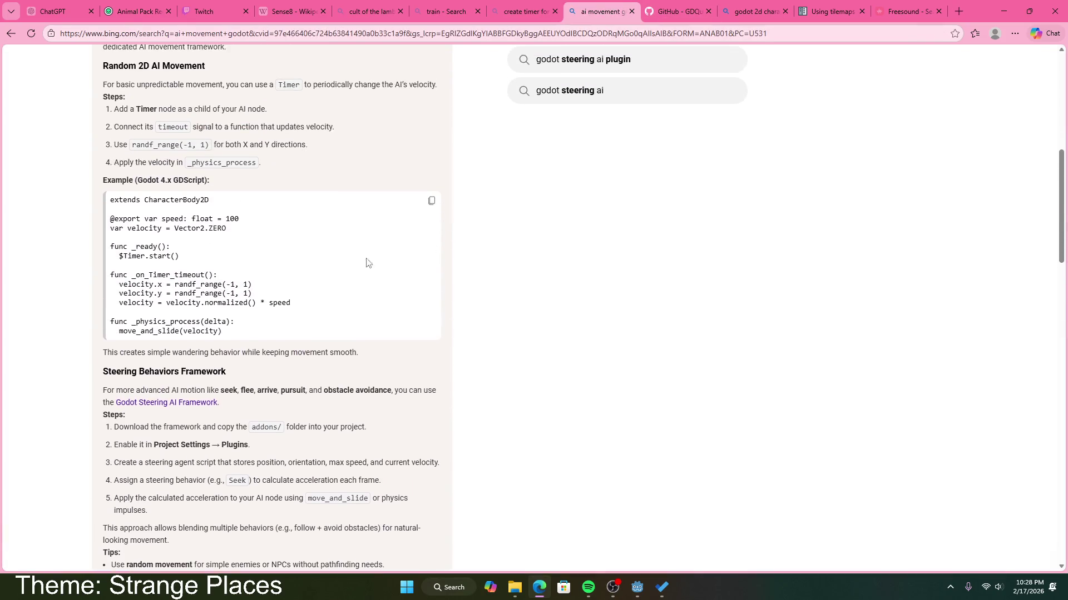
{"action": "scroll", "coordinate": [367, 263], "scroll_direction": "up", "scroll_amount": 2}
{"action": "mouse_move", "coordinate": [257, 275]}
{"action": "left_mouse_down"}
{"action": "mouse_move", "coordinate": [140, 238]}
{"action": "mouse_move", "coordinate": [101, 129]}
{"action": "mouse_move", "coordinate": [94, 179]}
{"action": "left_mouse_up"}
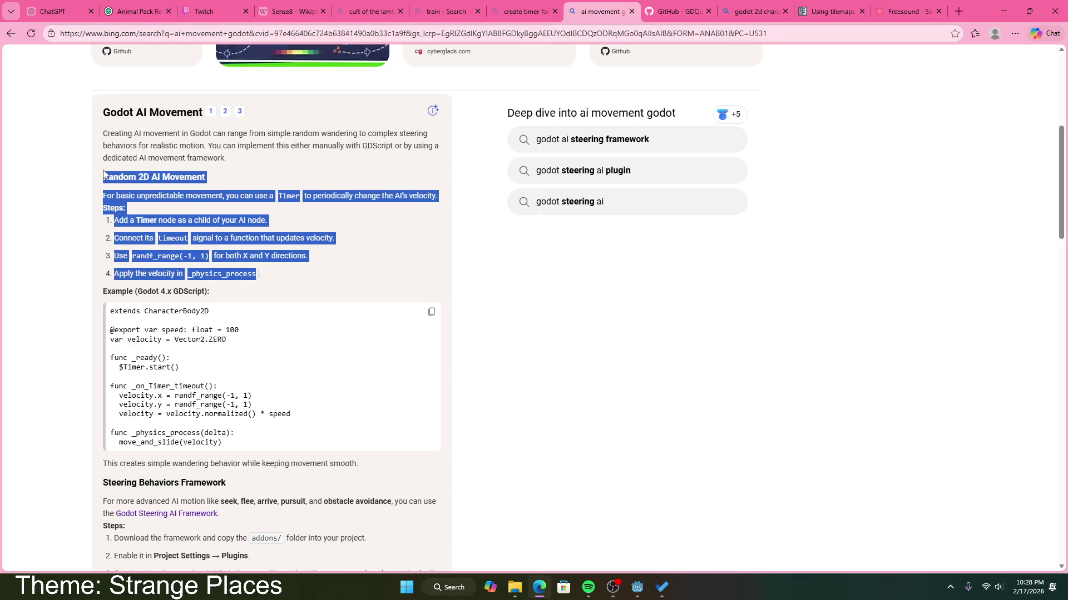
{"action": "left_click", "coordinate": [238, 206]}
{"action": "mouse_move", "coordinate": [224, 196]}
{"action": "left_mouse_down"}
{"action": "mouse_move", "coordinate": [336, 257]}
{"action": "mouse_move", "coordinate": [334, 273]}
{"action": "left_mouse_up"}
{"action": "left_click", "coordinate": [181, 238]}
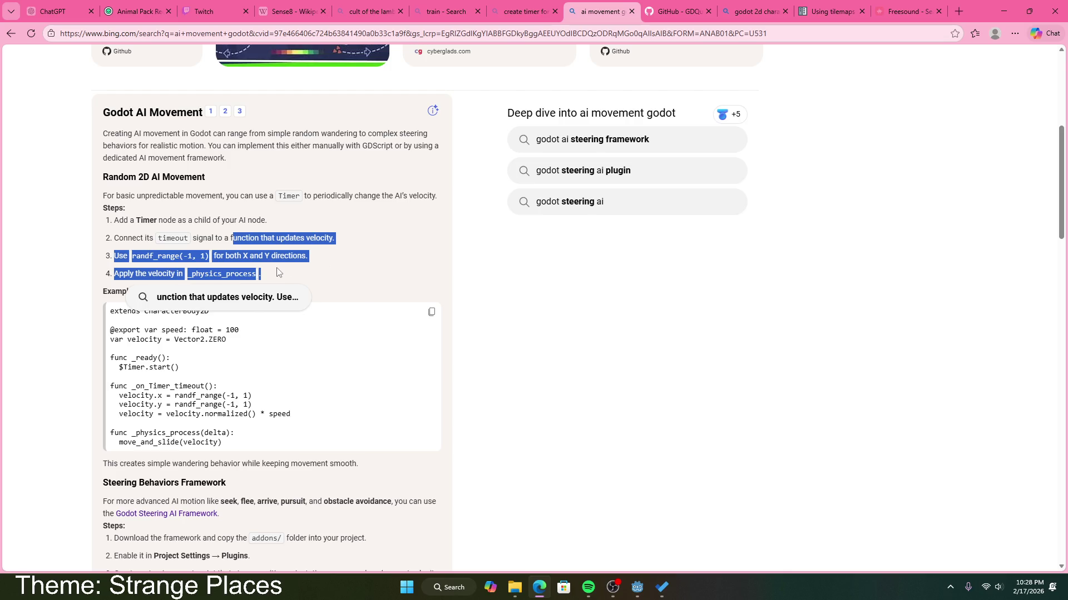
{"action": "left_click", "coordinate": [305, 273]}
Web-search the selected Timer phrase, then close that results tab and the movement tab.
{"action": "scroll", "coordinate": [305, 273], "scroll_direction": "down", "scroll_amount": 1}
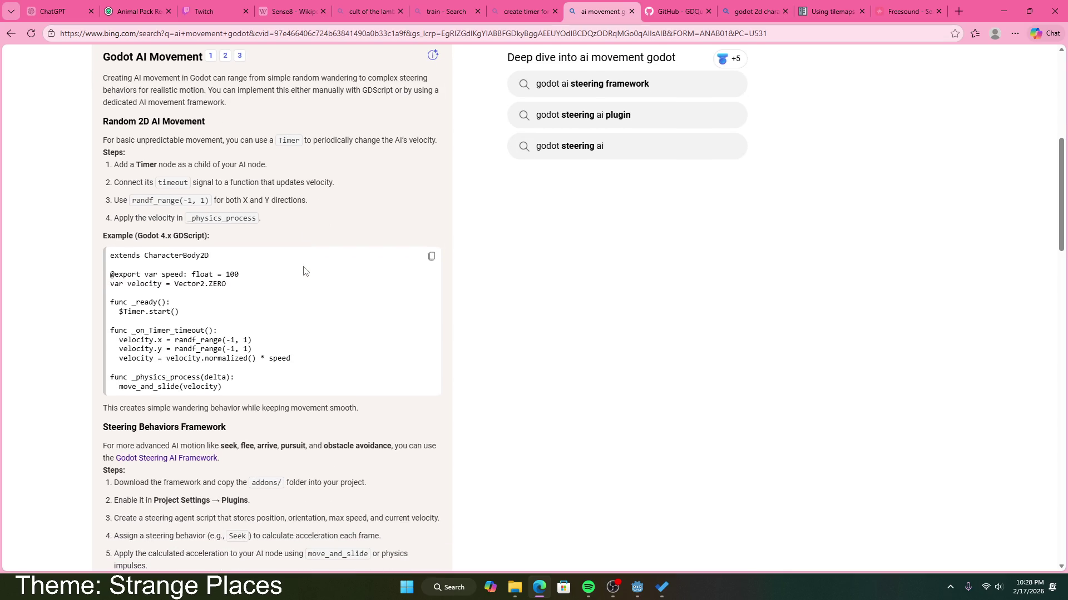
{"action": "left_click_drag", "start_coordinate": [186, 140], "coordinate": [300, 146]}
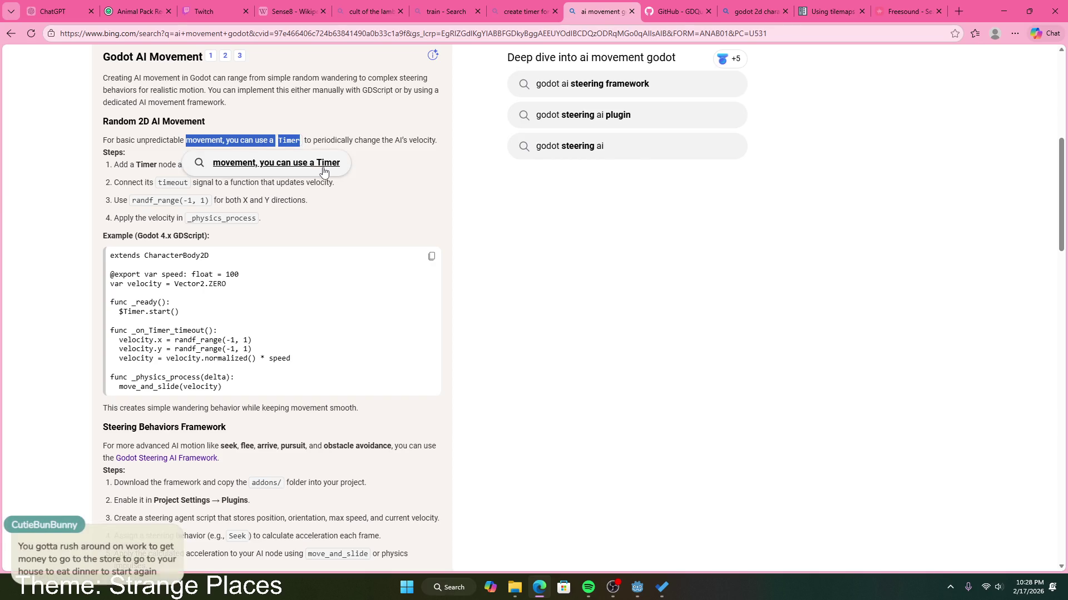
{"action": "left_click", "coordinate": [267, 165]}
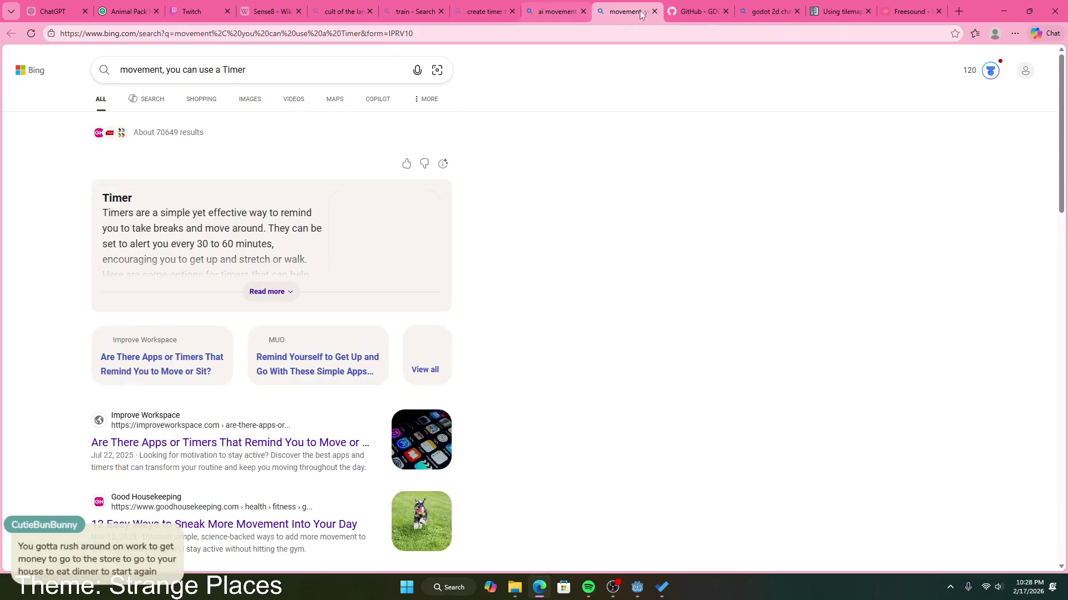
{"action": "key", "text": "ctrl+w"}
{"action": "key", "text": "ctrl+Tab"}
Browse the repository's godot folder, then return to Bing's 'ai movement' answer and scroll its tips.
{"action": "scroll", "coordinate": [366, 316], "scroll_direction": "down", "scroll_amount": 2}
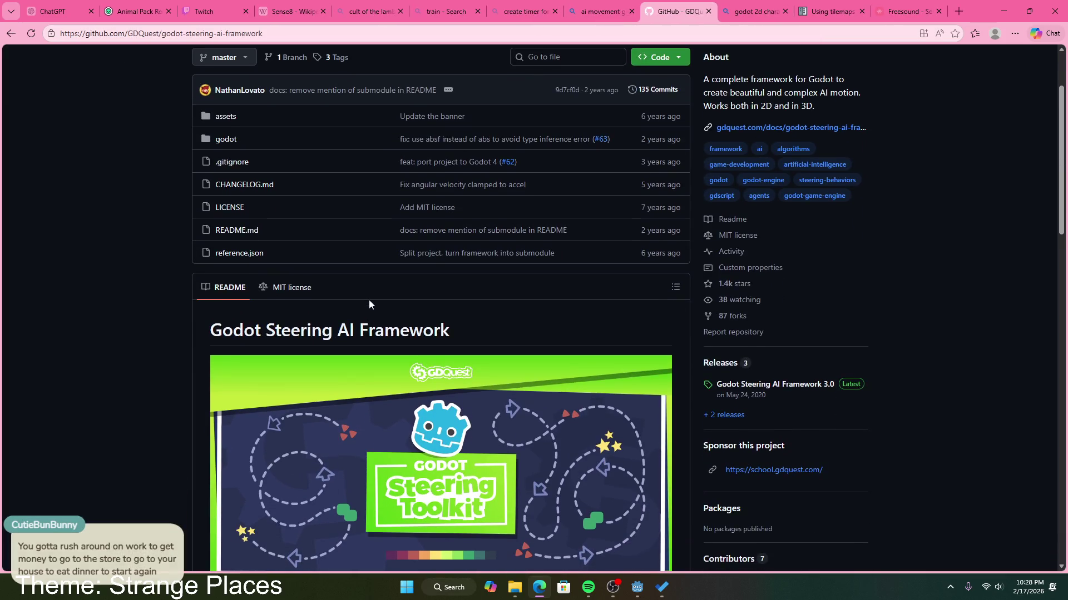
{"action": "left_click", "coordinate": [226, 140]}
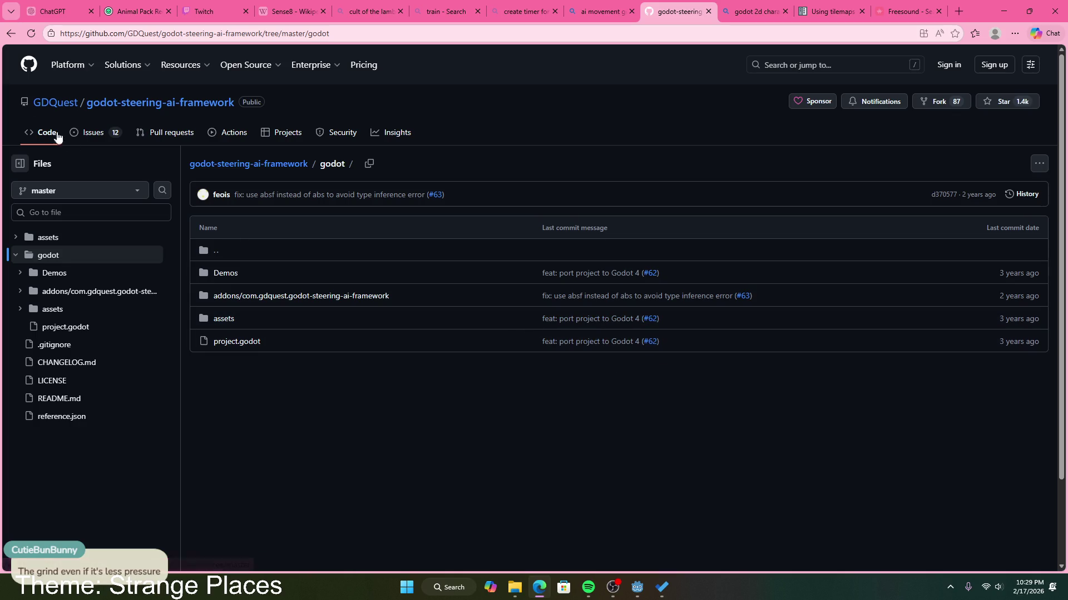
{"action": "left_click", "coordinate": [11, 33]}
{"action": "left_click", "coordinate": [603, 11]}
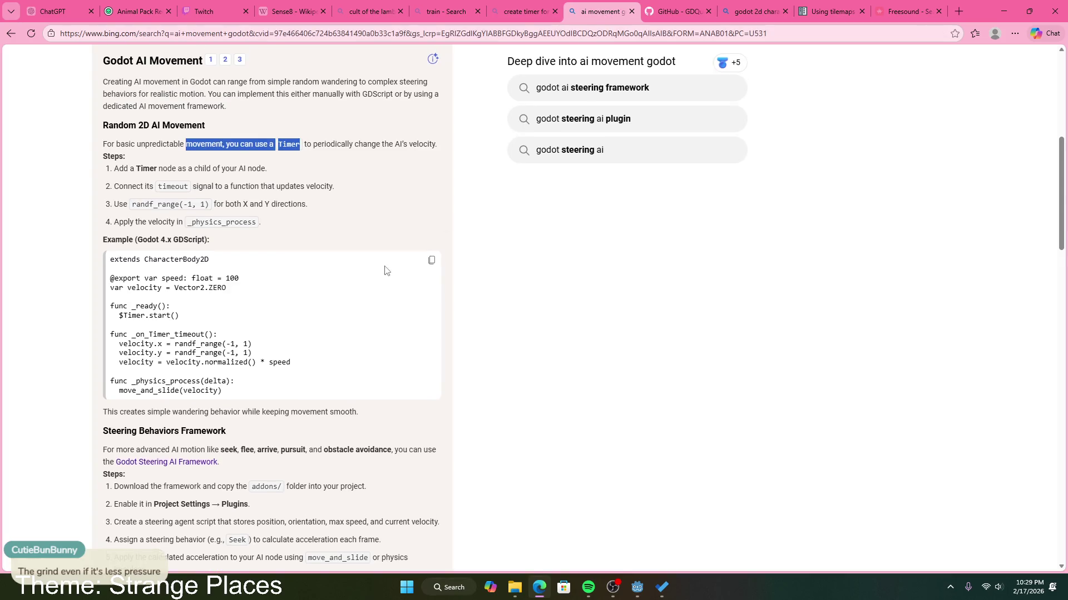
{"action": "scroll", "coordinate": [386, 270], "scroll_direction": "up", "scroll_amount": 7}
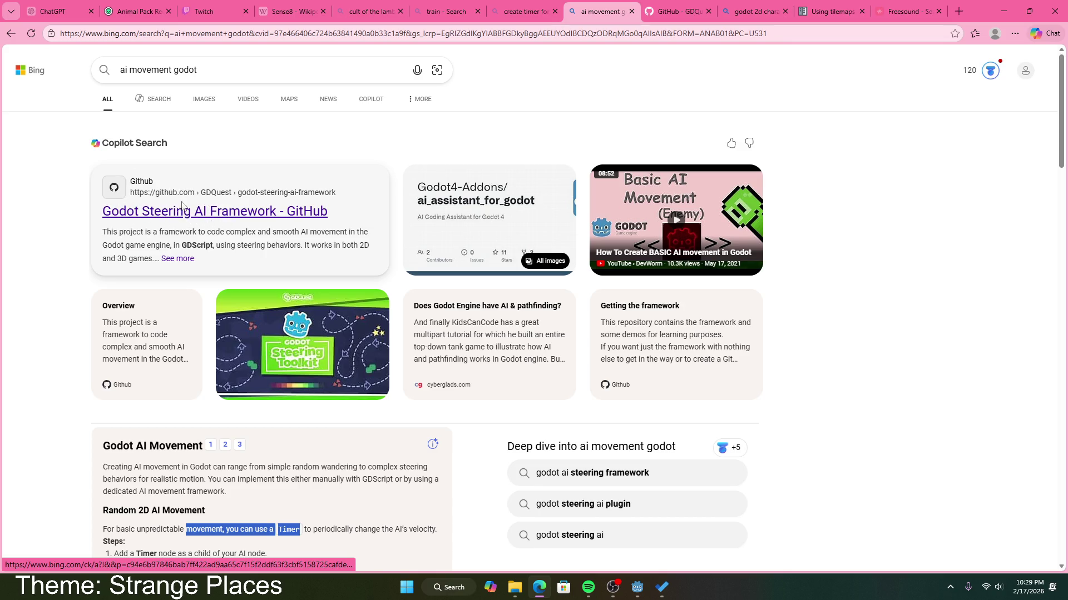
{"action": "scroll", "coordinate": [288, 287], "scroll_direction": "down", "scroll_amount": 5}
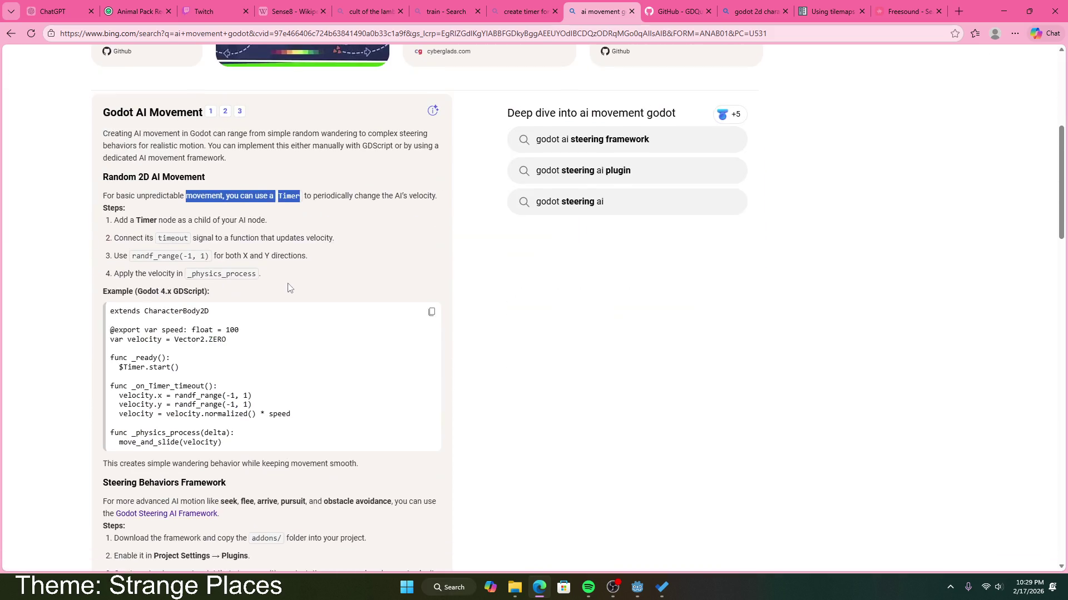
{"action": "scroll", "coordinate": [288, 287], "scroll_direction": "down", "scroll_amount": 15}
{"action": "scroll", "coordinate": [287, 282], "scroll_direction": "up", "scroll_amount": 1}
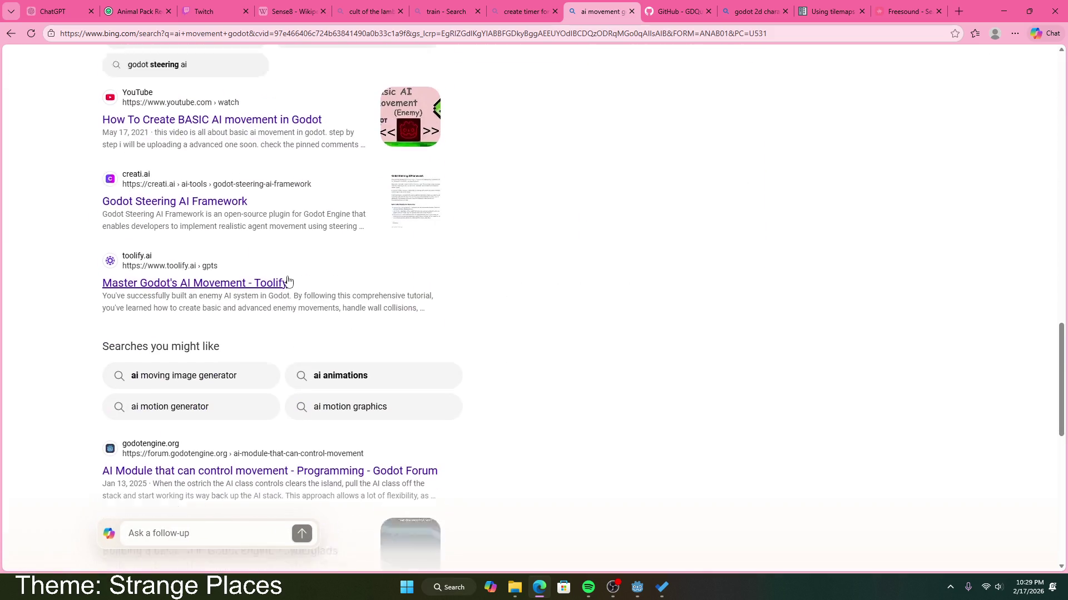
{"action": "scroll", "coordinate": [288, 282], "scroll_direction": "up", "scroll_amount": 10}
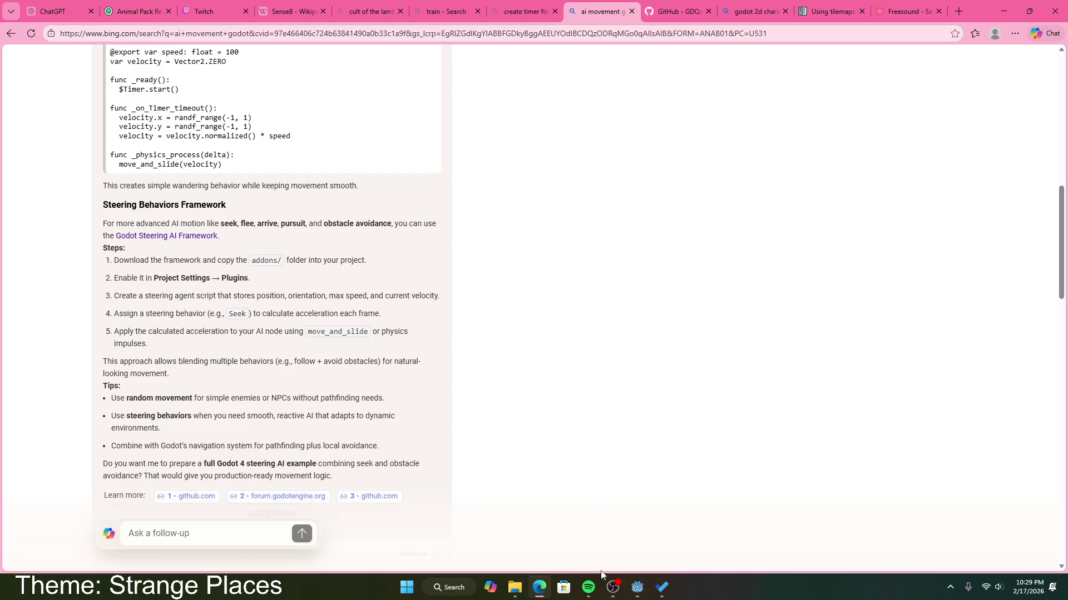
Bring the Godot editor, showing the dream_1 scene, back to the front from the taskbar.
{"action": "left_click", "coordinate": [636, 588]}
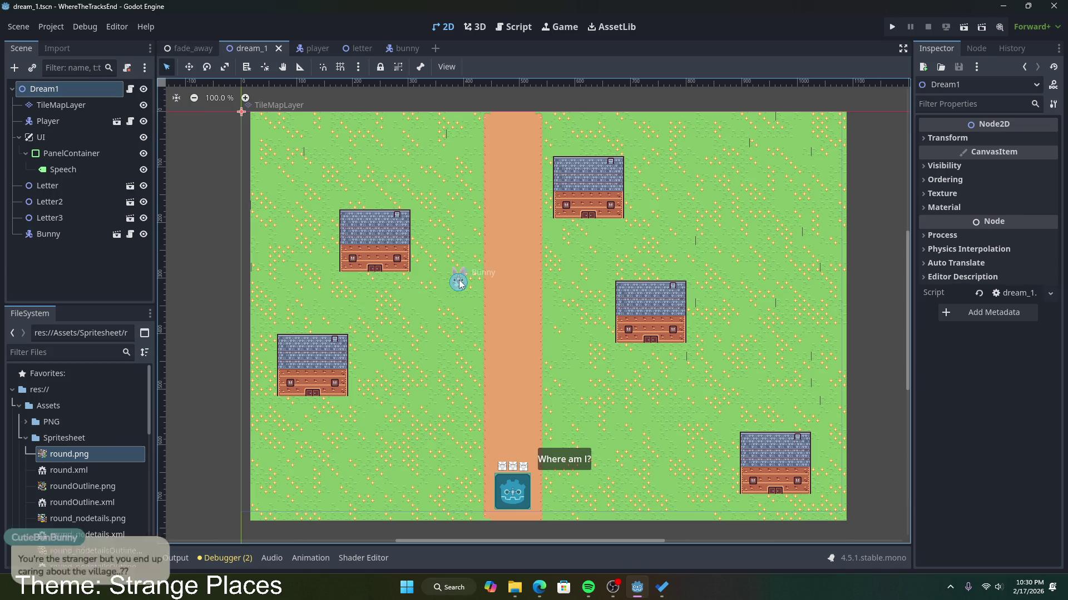
In the fade_away scene, select ColorRect, keeping Layout Direction Inherited and Anchors Preset Full Rect.
{"action": "left_click", "coordinate": [194, 52]}
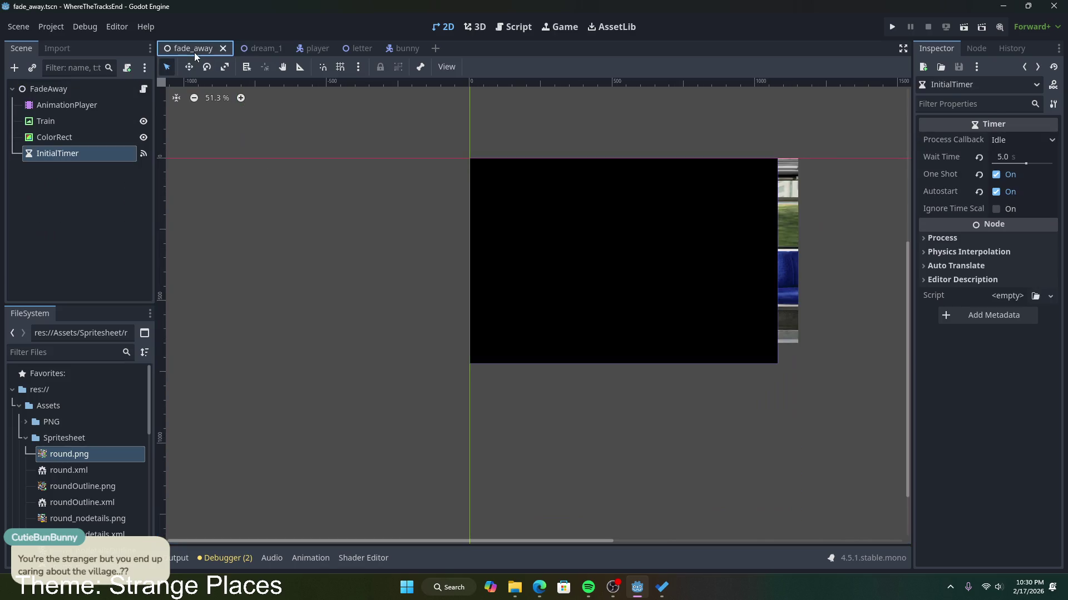
{"action": "left_click", "coordinate": [783, 224]}
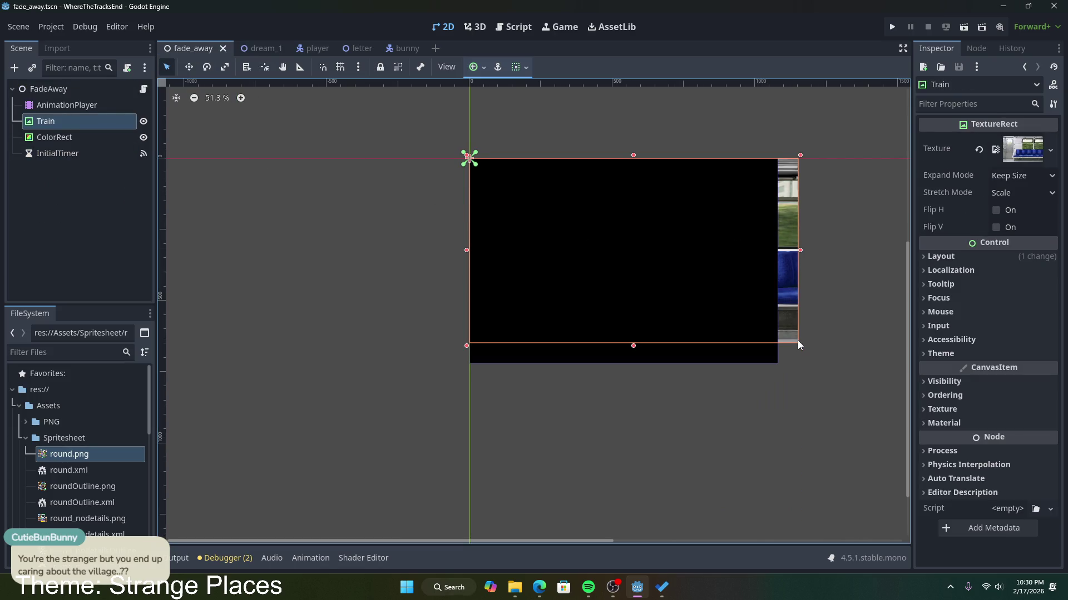
{"action": "left_click", "coordinate": [800, 370]}
{"action": "left_click", "coordinate": [674, 252]}
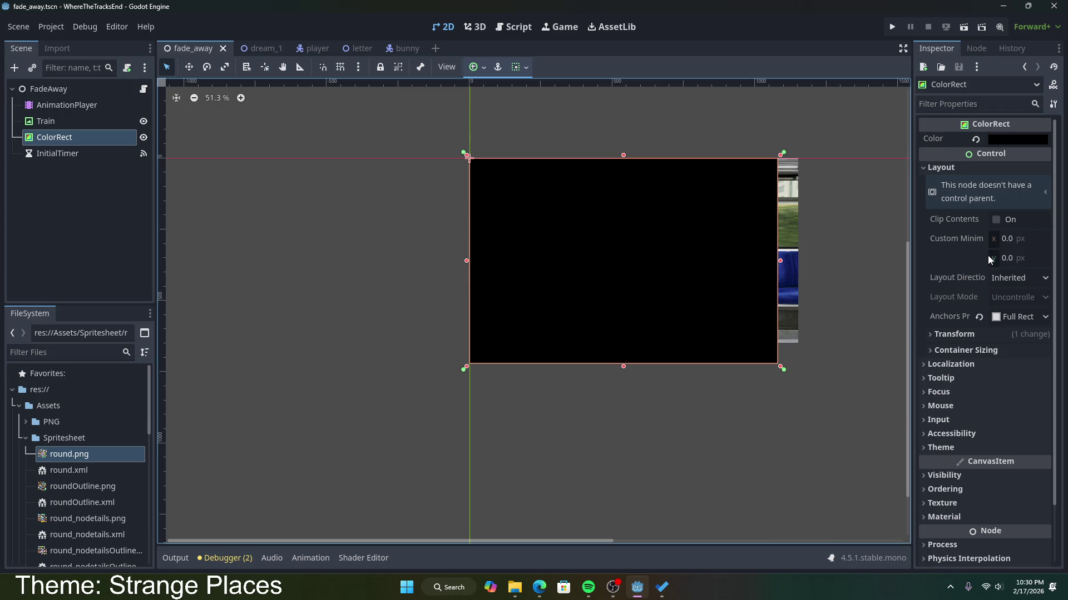
{"action": "left_click", "coordinate": [1028, 278]}
{"action": "left_click", "coordinate": [1028, 282]}
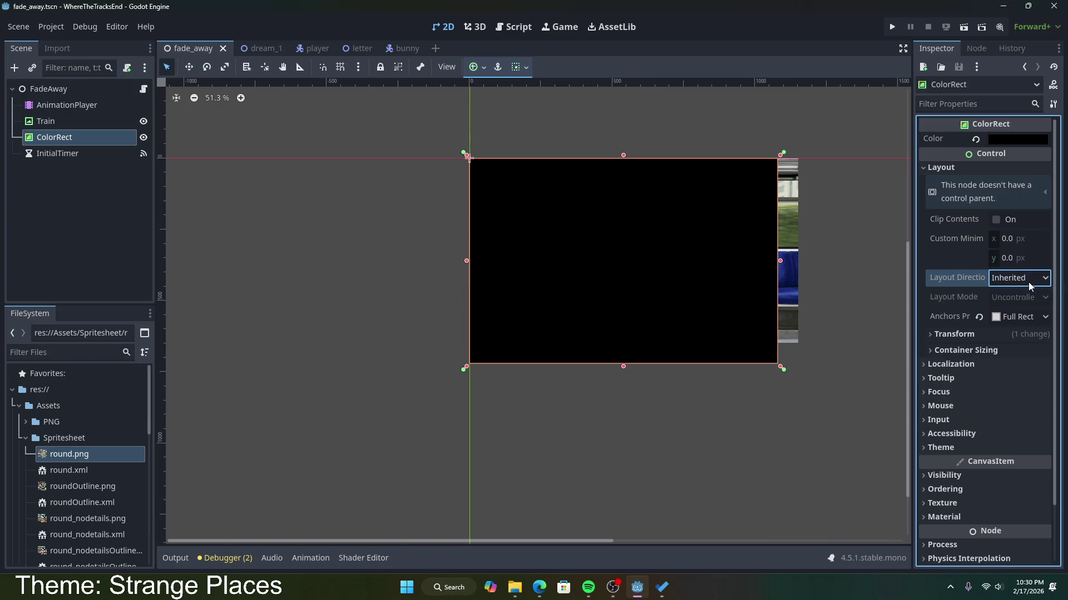
{"action": "left_click", "coordinate": [1029, 317]}
{"action": "left_click", "coordinate": [1027, 316]}
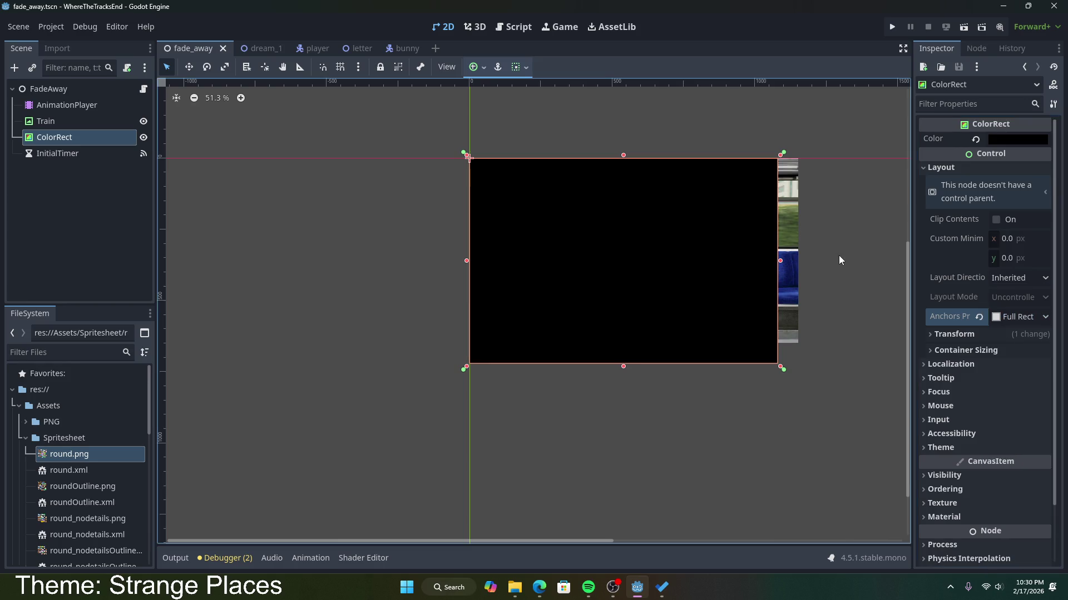
Drag the ColorRect's bottom-right corner slightly outward and open the FadeAway node's script.
{"action": "scroll", "coordinate": [836, 372], "scroll_direction": "up", "scroll_amount": 10}
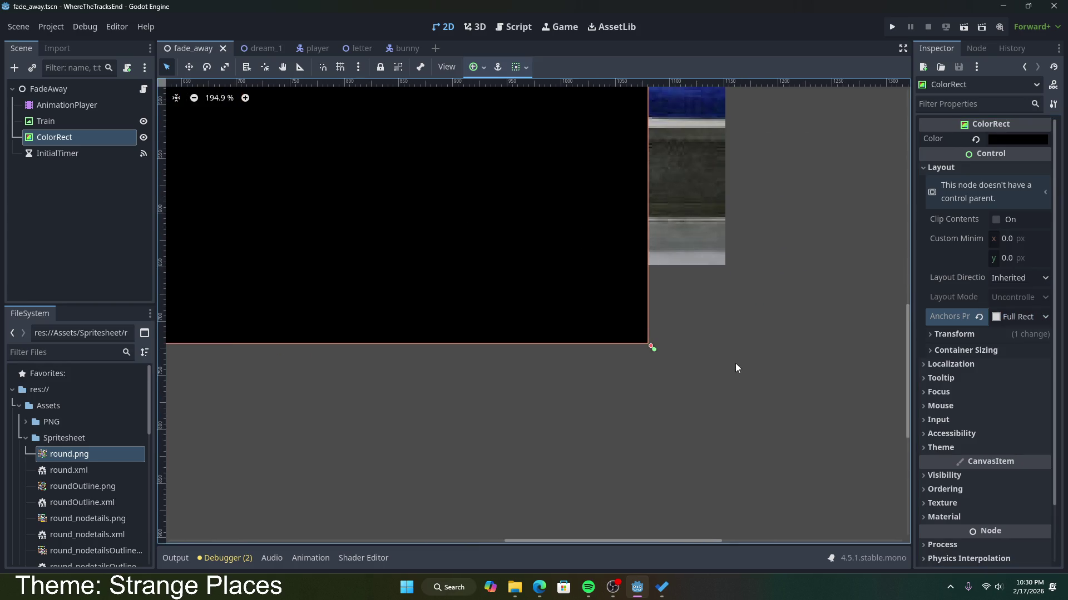
{"action": "scroll", "coordinate": [718, 366], "scroll_direction": "up", "scroll_amount": 3}
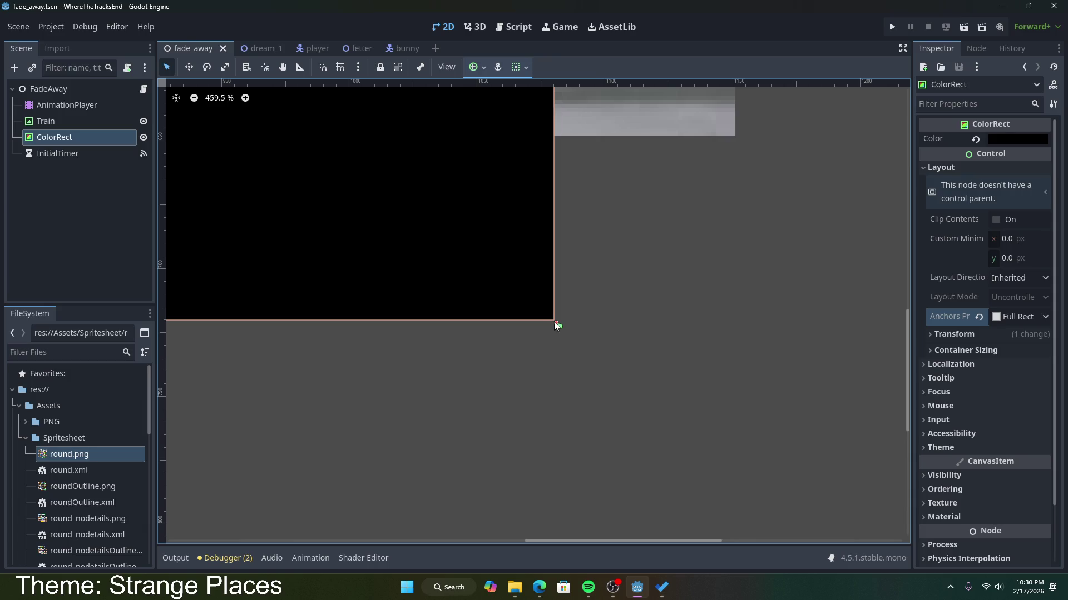
{"action": "mouse_move", "coordinate": [553, 322]}
{"action": "left_mouse_down"}
{"action": "mouse_move", "coordinate": [542, 314]}
{"action": "mouse_move", "coordinate": [557, 324]}
{"action": "left_mouse_up"}
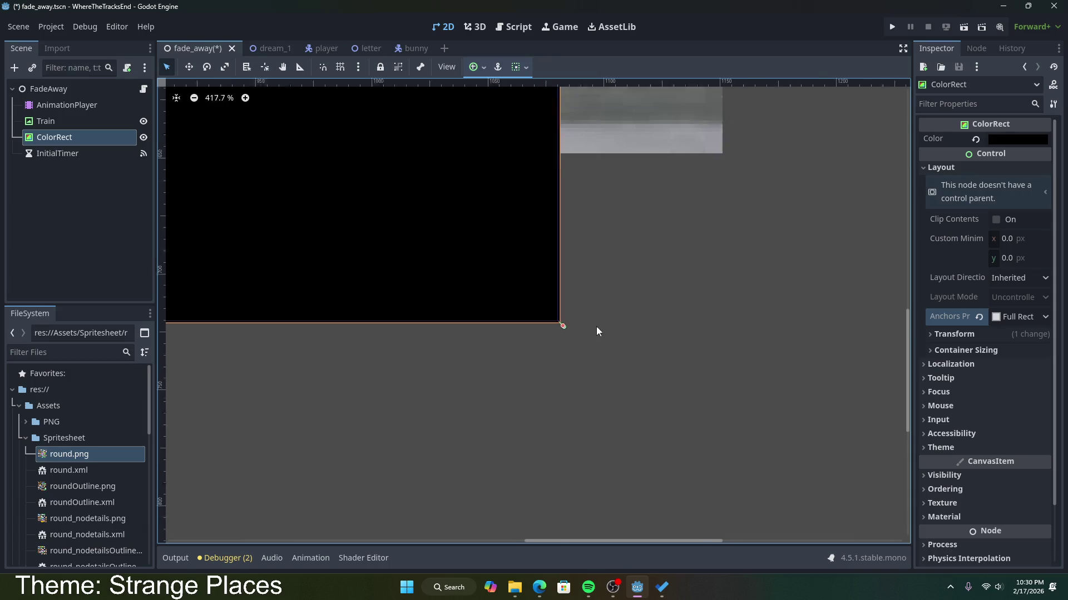
{"action": "scroll", "coordinate": [596, 326], "scroll_direction": "down", "scroll_amount": 15}
{"action": "left_click", "coordinate": [733, 289]}
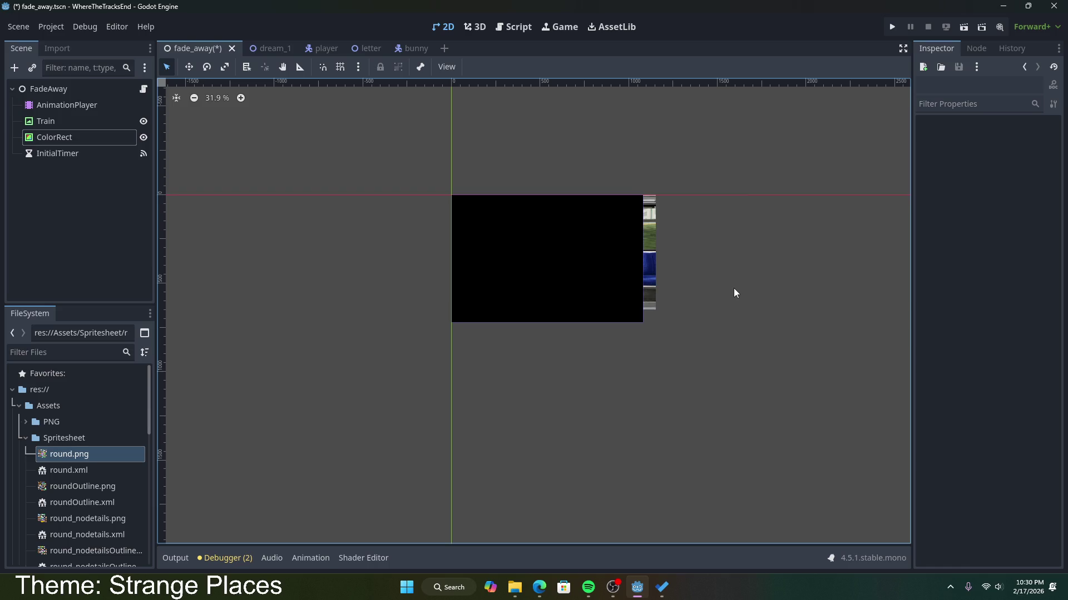
{"action": "scroll", "coordinate": [785, 317], "scroll_direction": "up", "scroll_amount": 4}
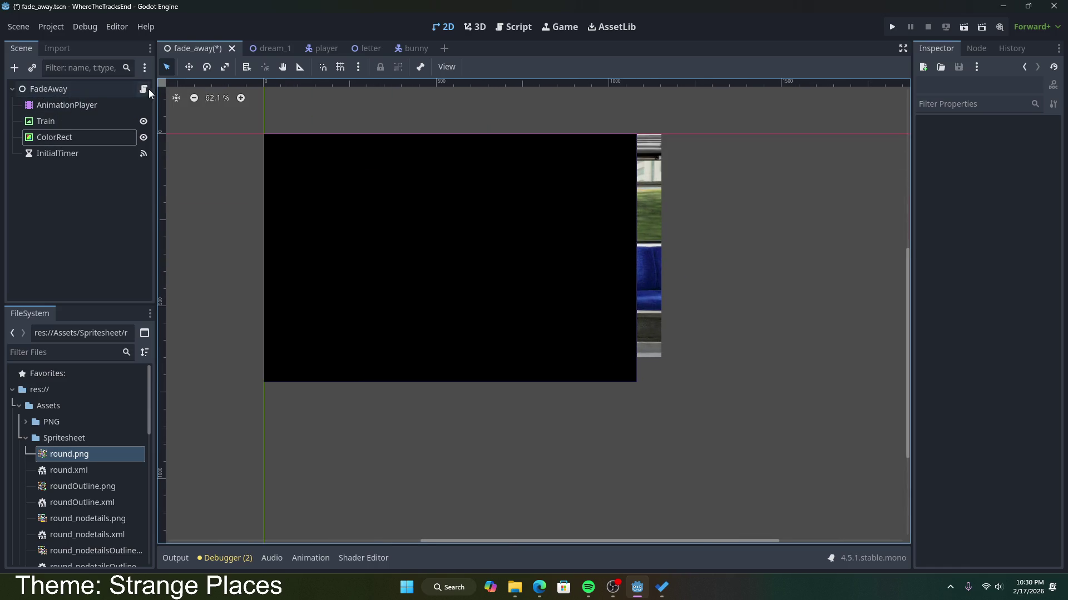
{"action": "left_click", "coordinate": [143, 90]}
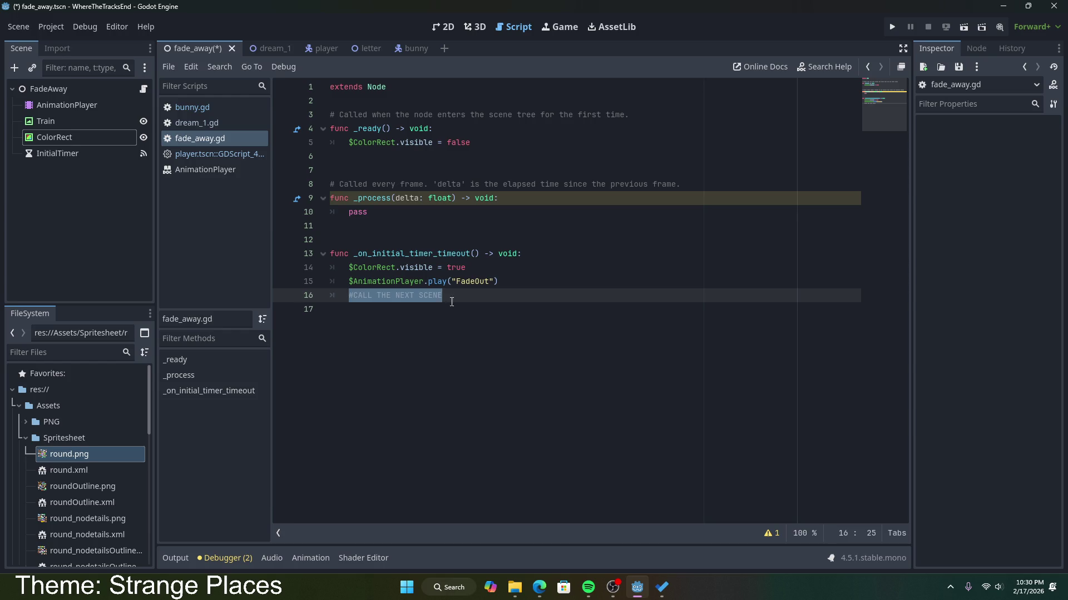
Select the '#CALL THE NEXT SCENE' comment on line 16 and save the fade_away scene.
{"action": "key", "text": "Right"}
{"action": "key", "text": "ctrl+shift+Left"}
{"action": "key", "text": "ctrl+shift+Left"}
{"action": "key", "text": "ctrl+shift+Left"}
{"action": "left_click", "coordinate": [271, 50]}
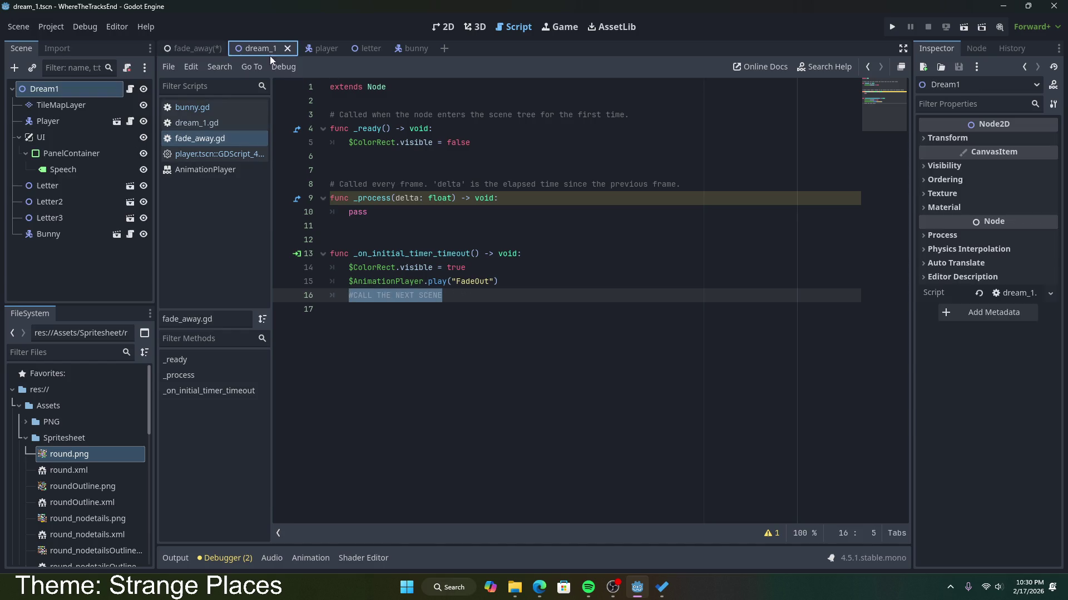
{"action": "left_click", "coordinate": [195, 48]}
{"action": "left_click", "coordinate": [352, 293], "text": "shift"}
{"action": "left_click", "coordinate": [349, 295], "text": "shift"}
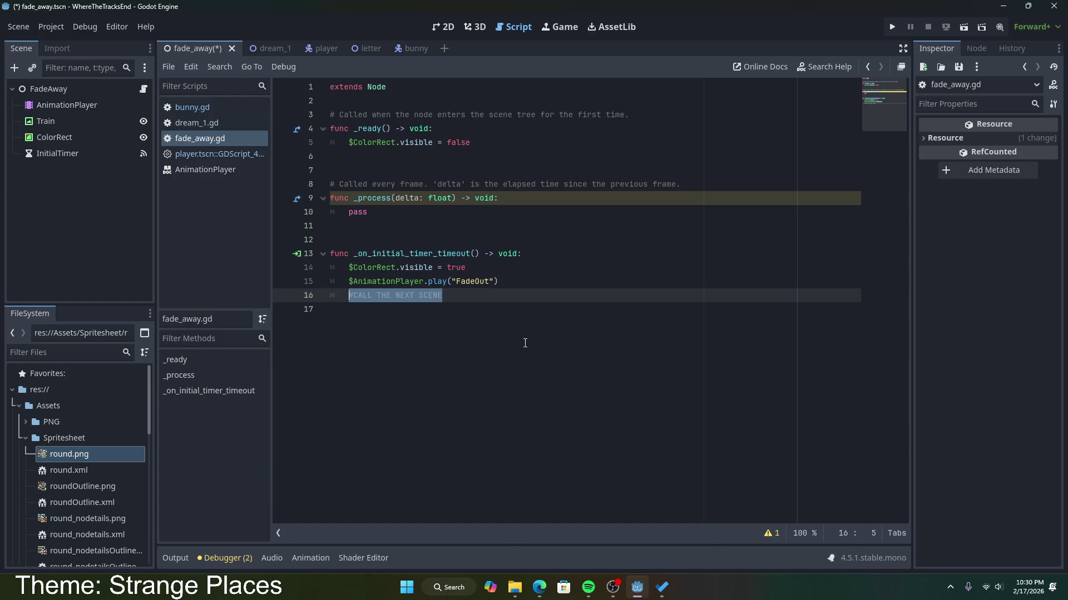
{"action": "left_click_drag", "start_coordinate": [444, 296], "coordinate": [343, 298]}
{"action": "key", "text": "ctrl+s"}
{"action": "left_click", "coordinate": [495, 295]}
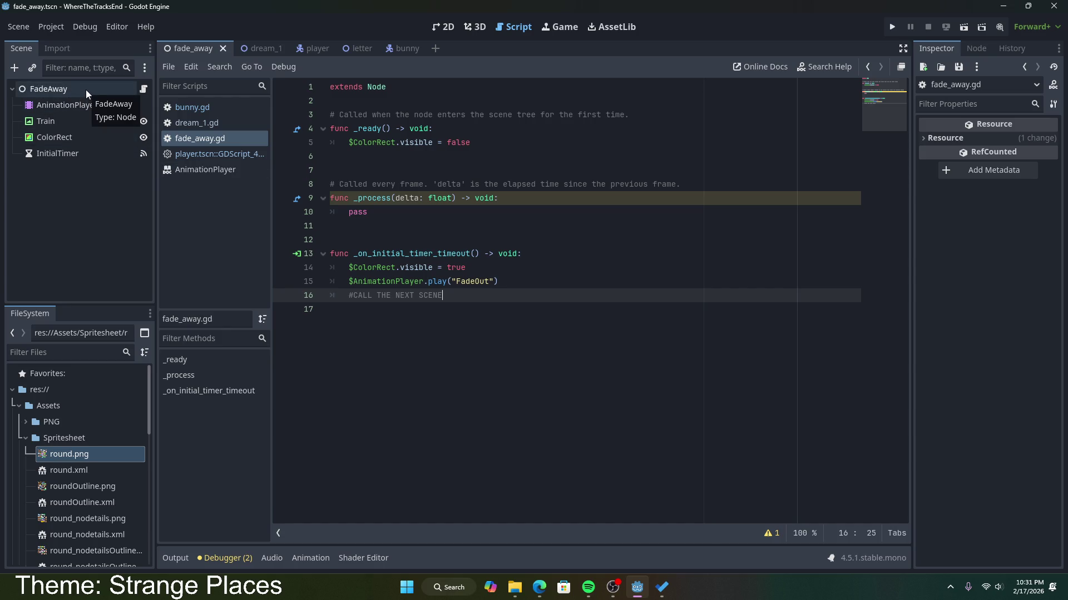
Create a new scene with a plain Node root renamed FadeIn.
{"action": "left_click", "coordinate": [435, 52]}
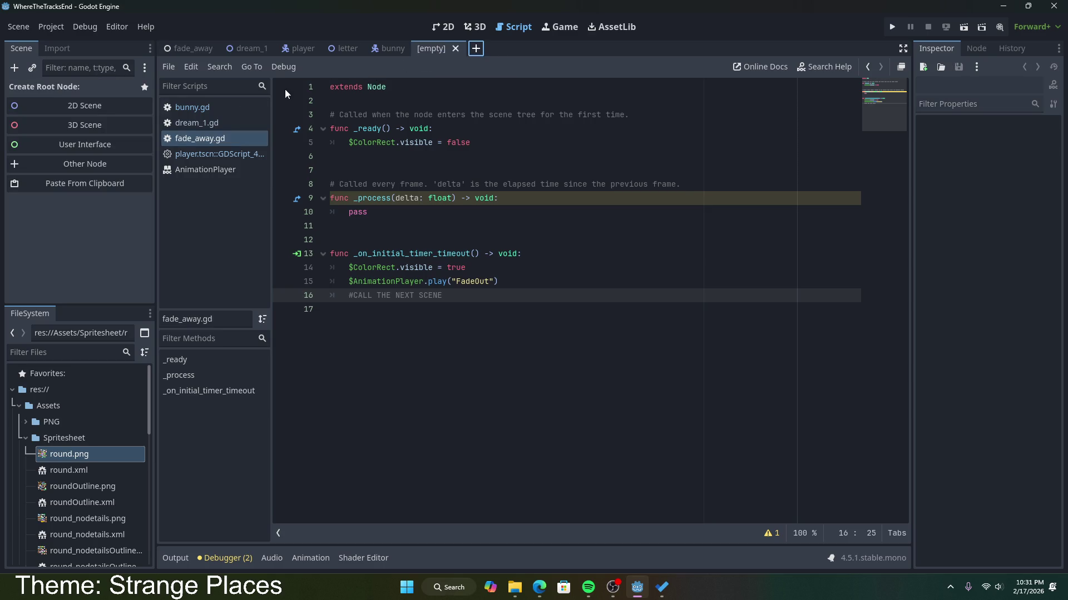
{"action": "left_click", "coordinate": [100, 168]}
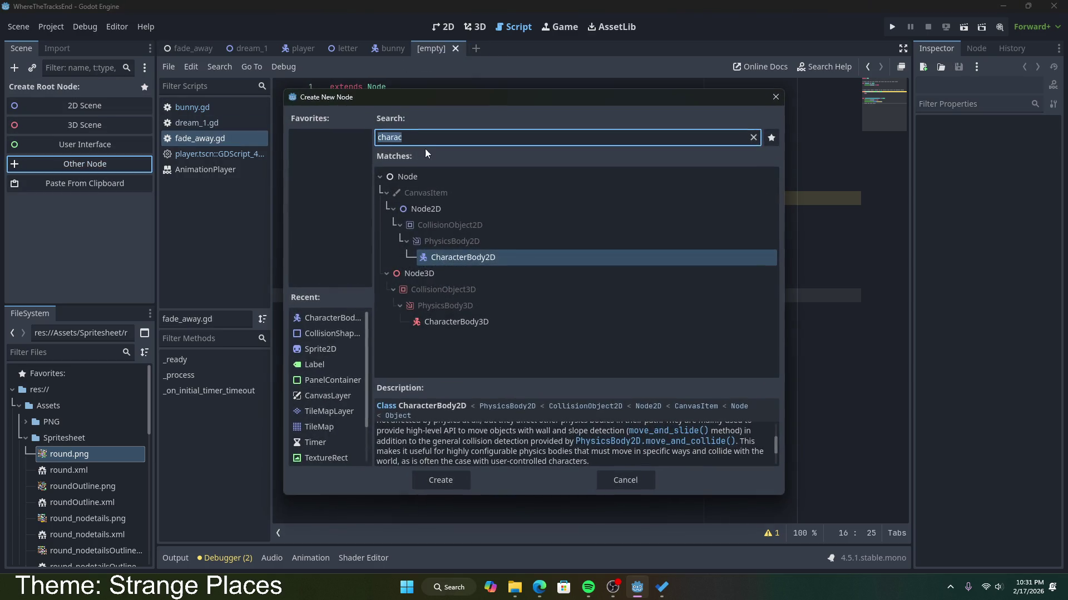
{"action": "type", "text": "node"}
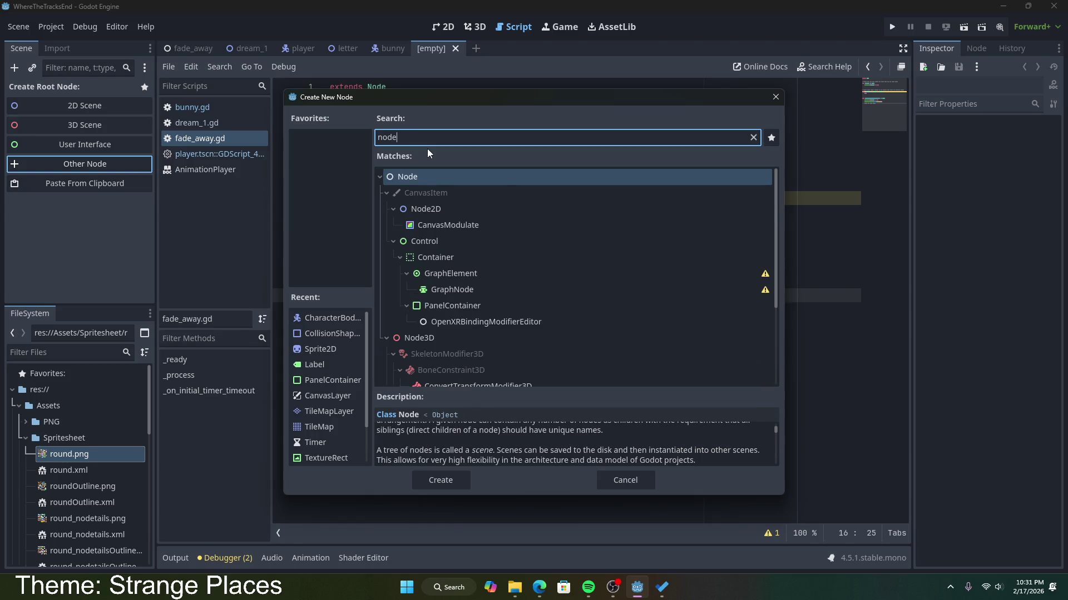
{"action": "double_click", "coordinate": [490, 182]}
{"action": "right_click", "coordinate": [46, 85]}
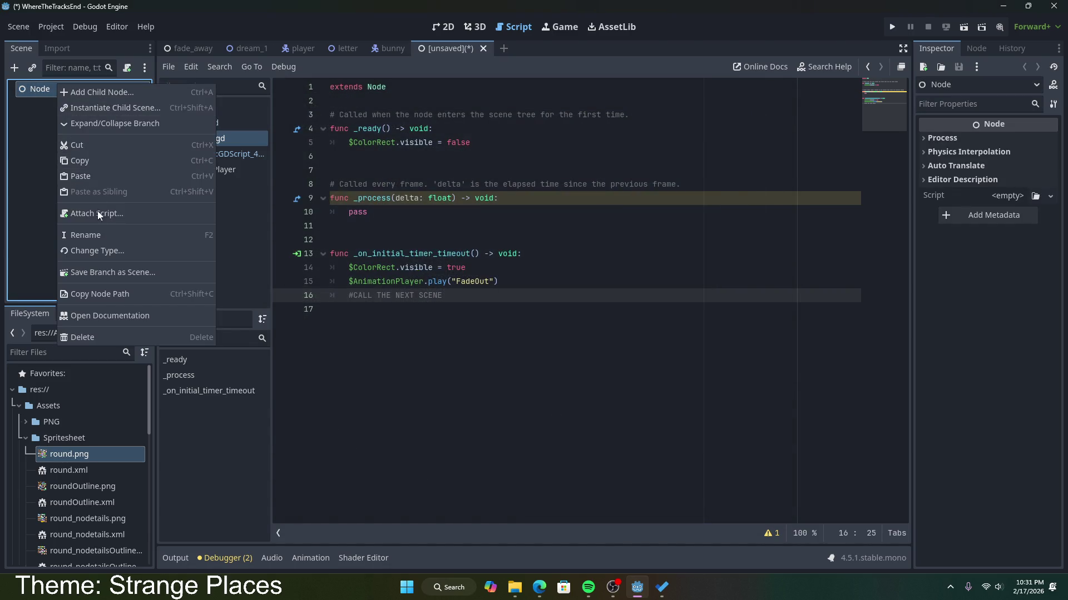
{"action": "left_click", "coordinate": [105, 238]}
{"action": "type", "text": "FadeIn"}
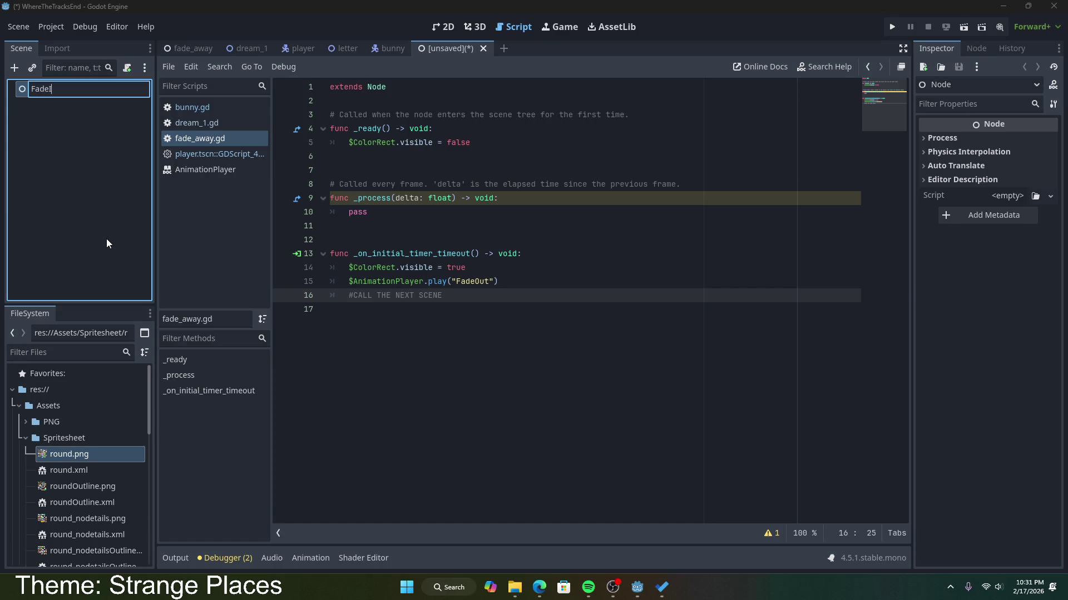
{"action": "key", "text": "Return"}
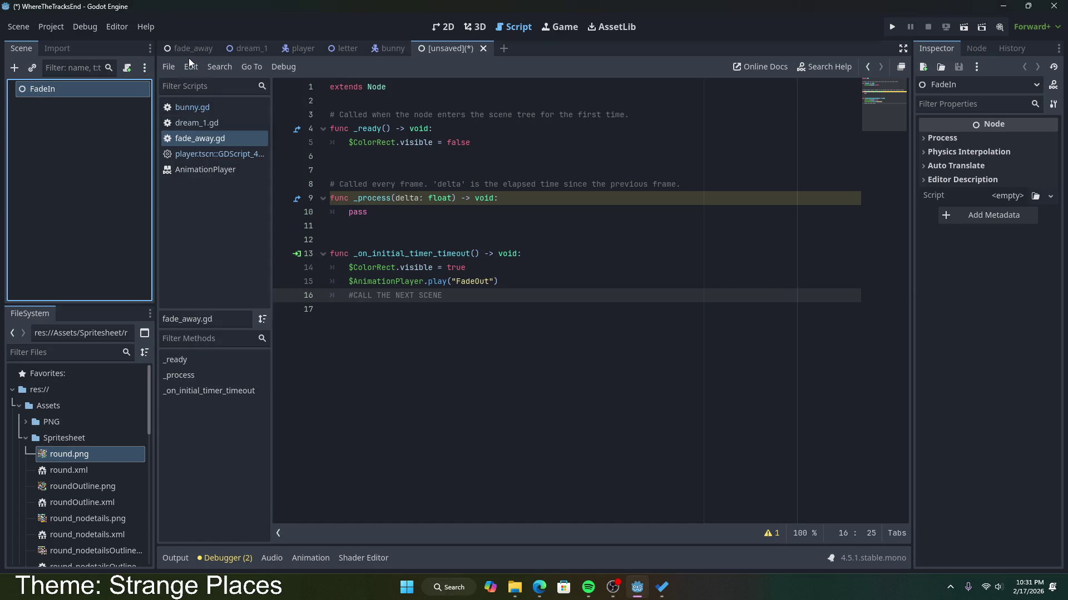
Paste the FadeAway node under FadeIn, cancel its rename, and return to the fade_away scene.
{"action": "left_click", "coordinate": [189, 49]}
{"action": "left_click", "coordinate": [453, 49]}
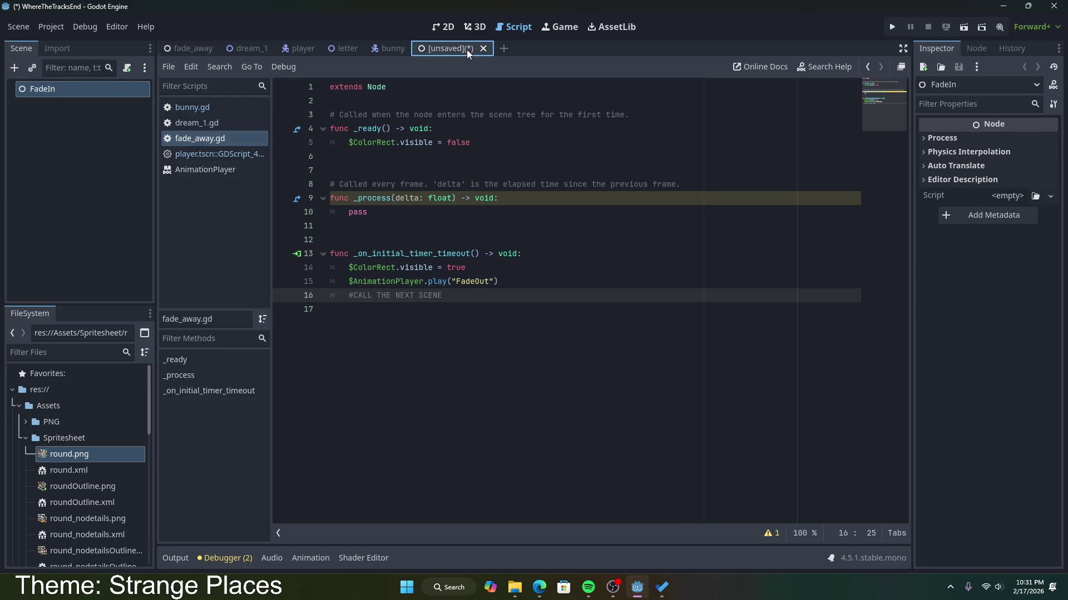
{"action": "left_click", "coordinate": [91, 94]}
{"action": "key", "text": "ctrl+v"}
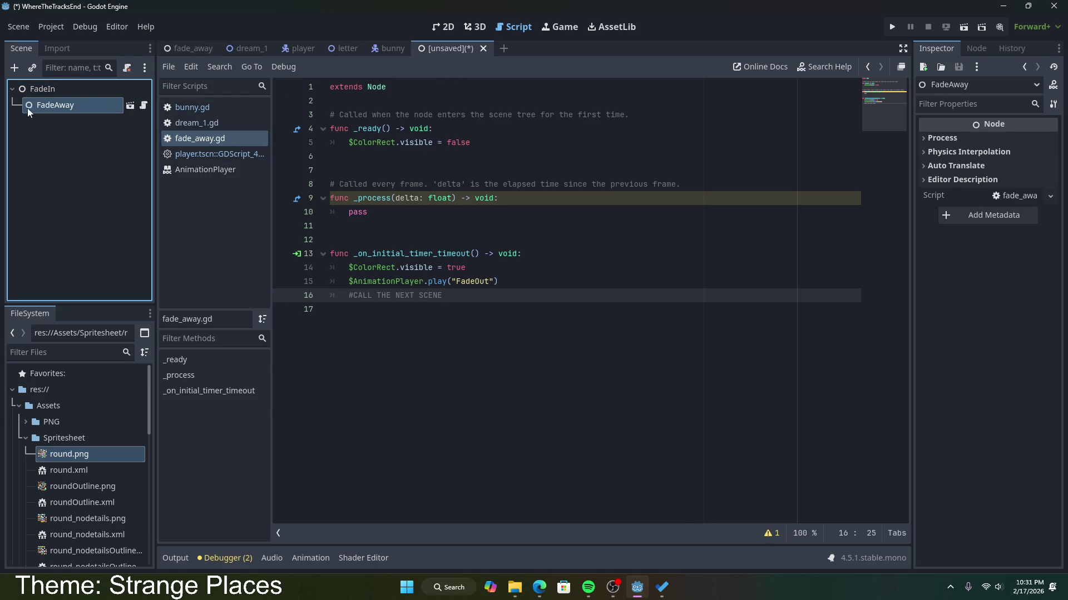
{"action": "double_click", "coordinate": [109, 105]}
{"action": "key", "text": "BackSpace"}
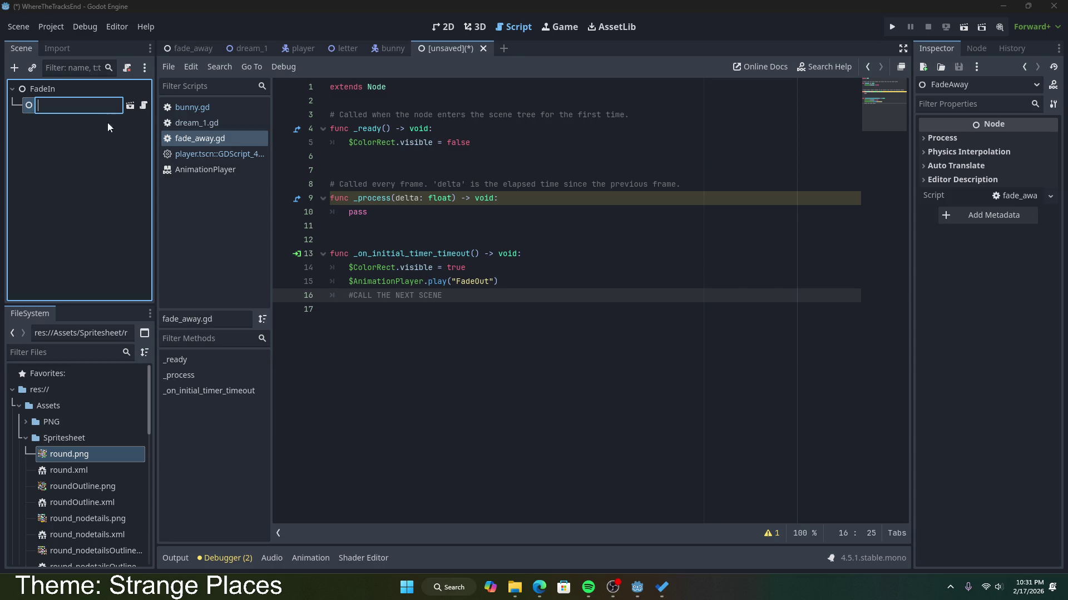
{"action": "left_click", "coordinate": [108, 121]}
{"action": "left_click", "coordinate": [183, 49]}
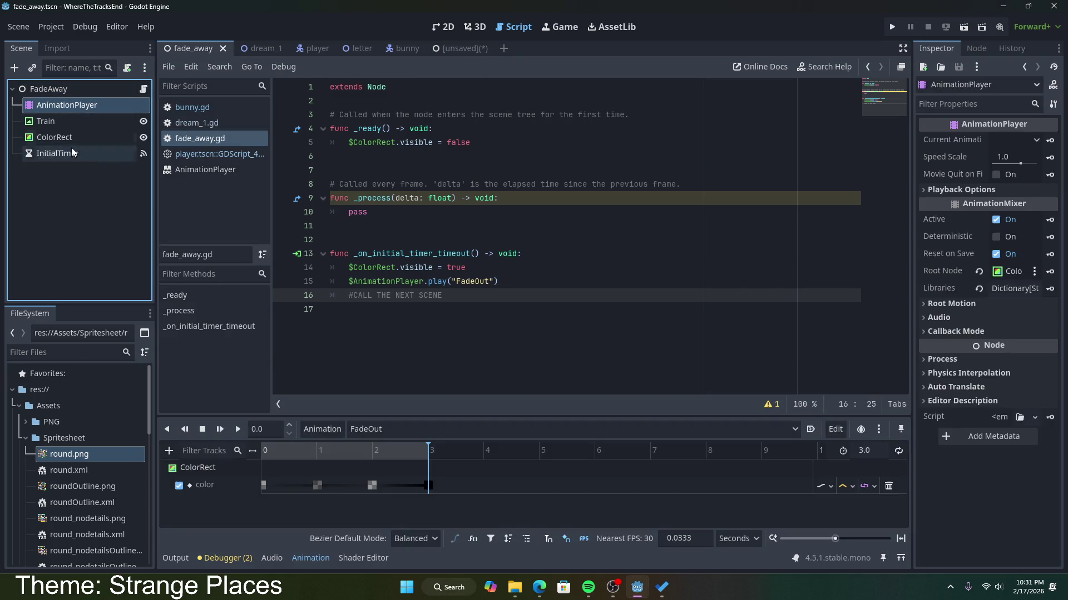
Paste AnimationPlayer, Train, ColorRect and InitialTimer under FadeIn and save the scene as fade_in.tscn.
{"action": "left_click", "coordinate": [72, 148], "text": "shift"}
{"action": "left_click", "coordinate": [456, 49]}
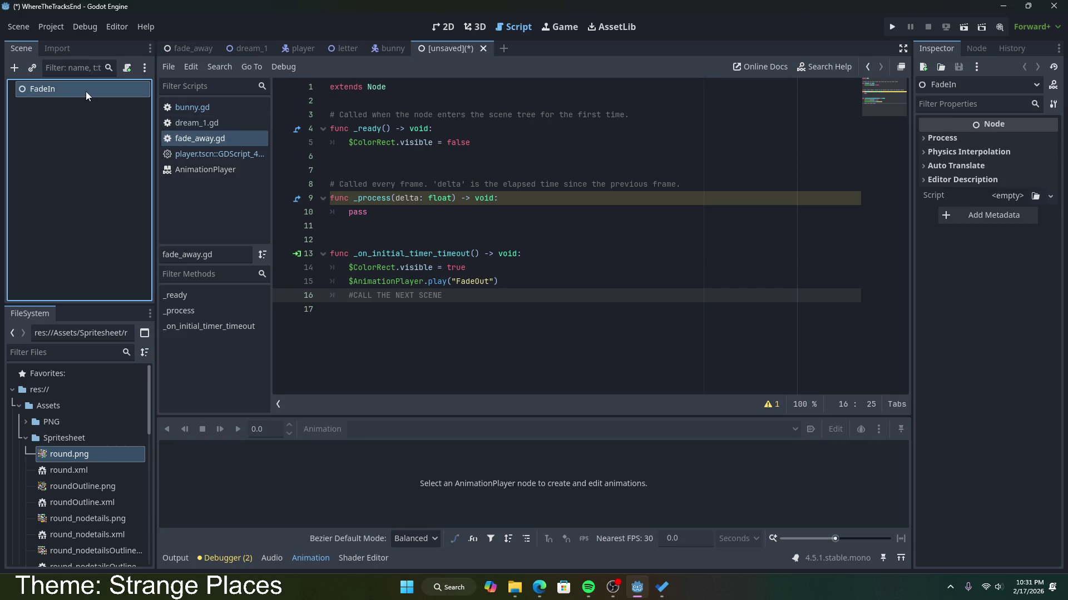
{"action": "key", "text": "ctrl+v"}
{"action": "left_click", "coordinate": [70, 125]}
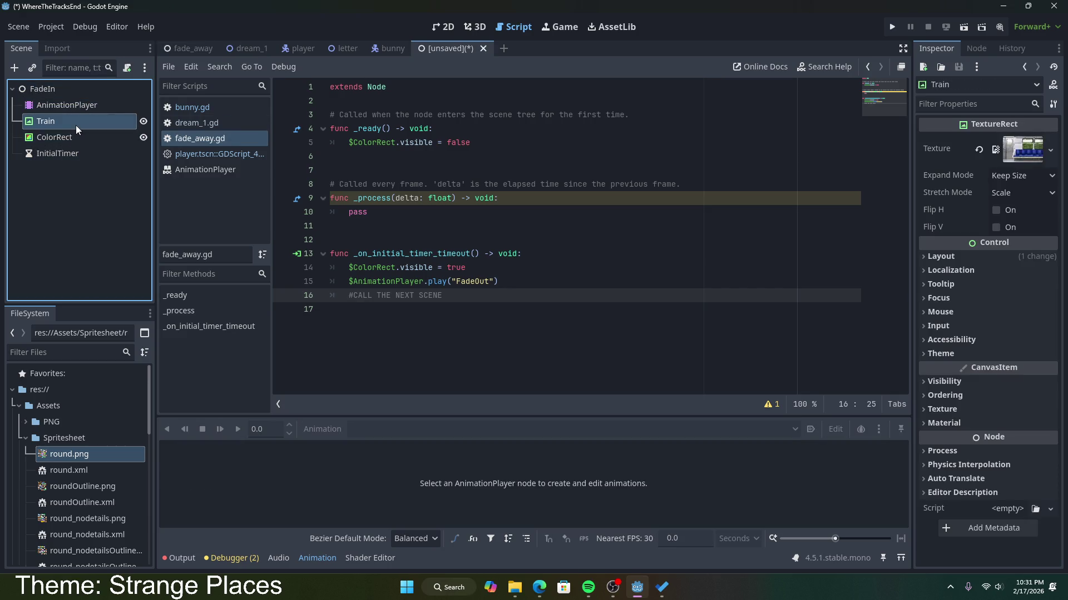
{"action": "key", "text": "ctrl+s"}
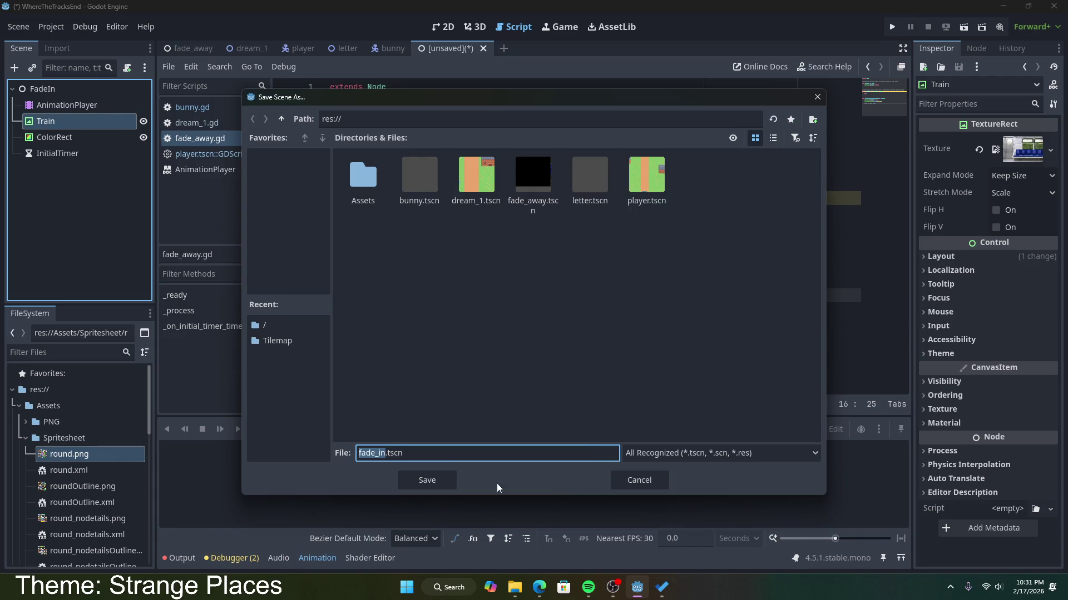
{"action": "left_click", "coordinate": [426, 479]}
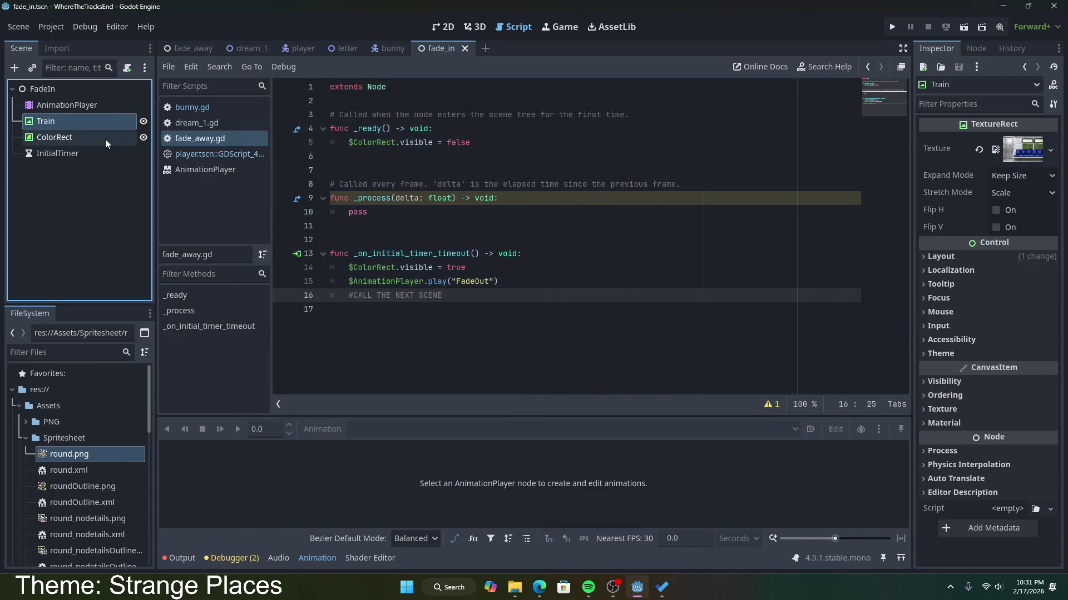
{"action": "left_click", "coordinate": [448, 28]}
{"action": "left_click", "coordinate": [85, 136]}
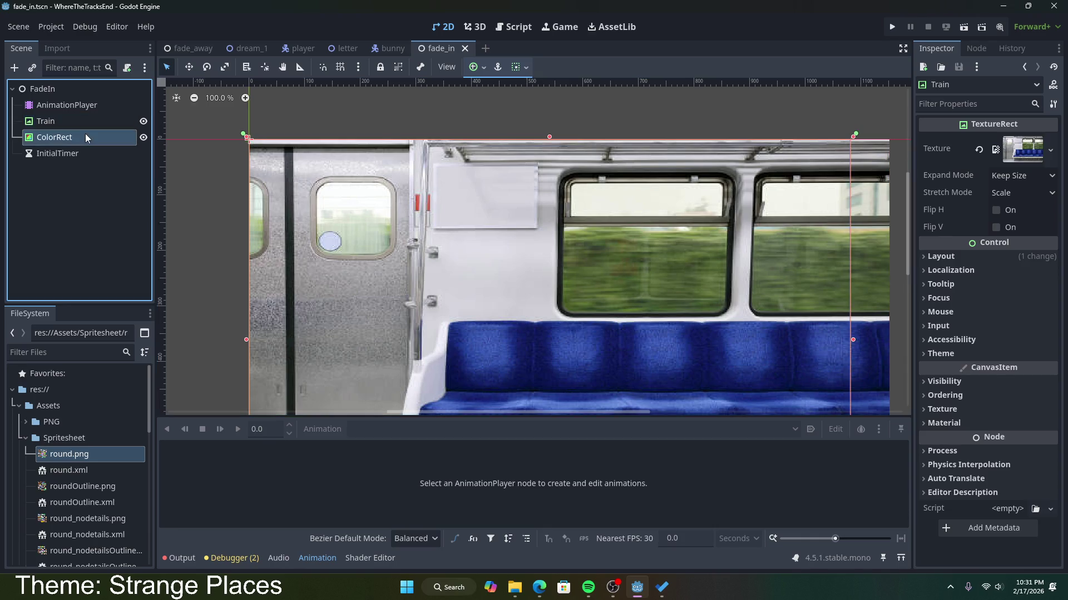
{"action": "left_click", "coordinate": [100, 105]}
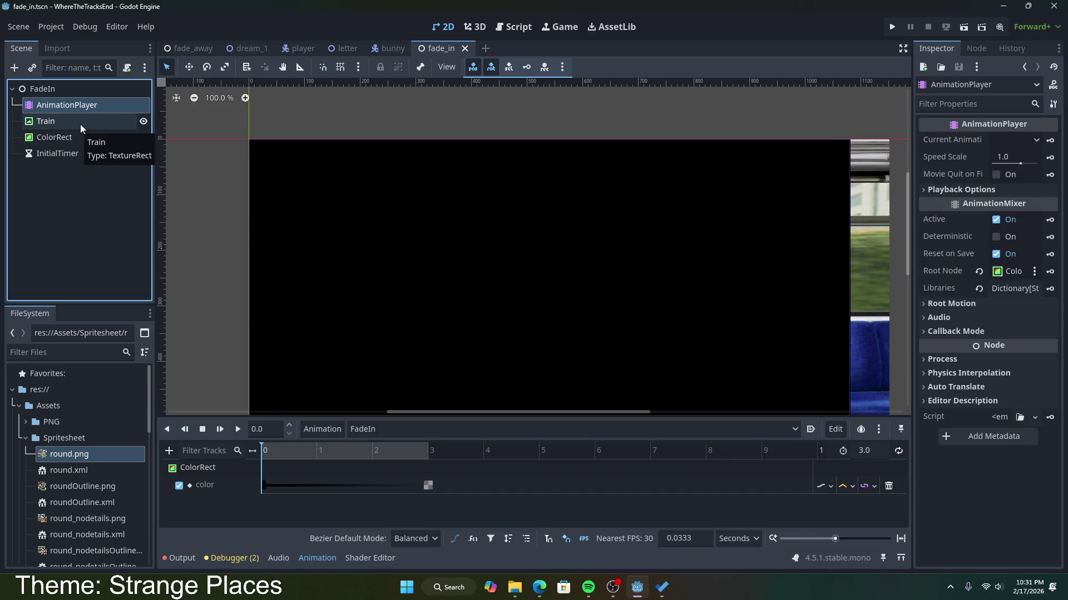
{"action": "left_click", "coordinate": [109, 90]}
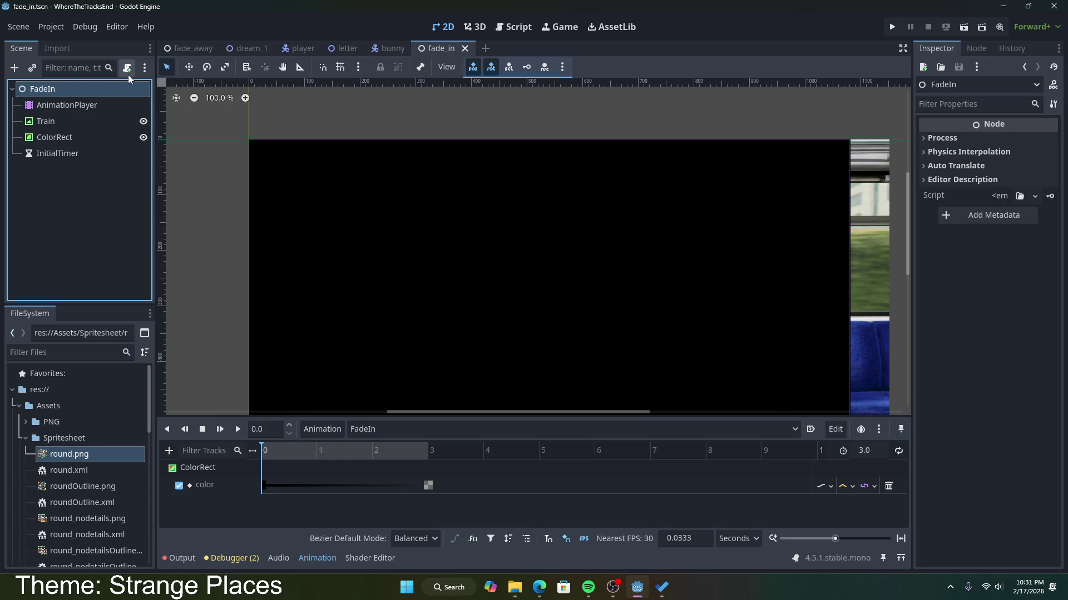
{"action": "left_click", "coordinate": [104, 149]}
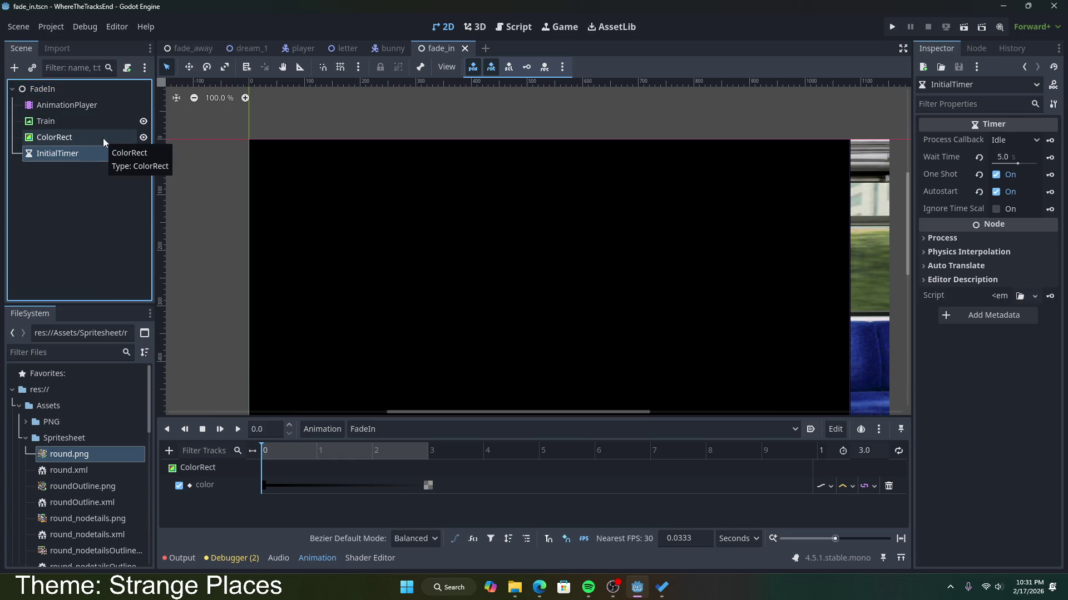
{"action": "left_click", "coordinate": [95, 106]}
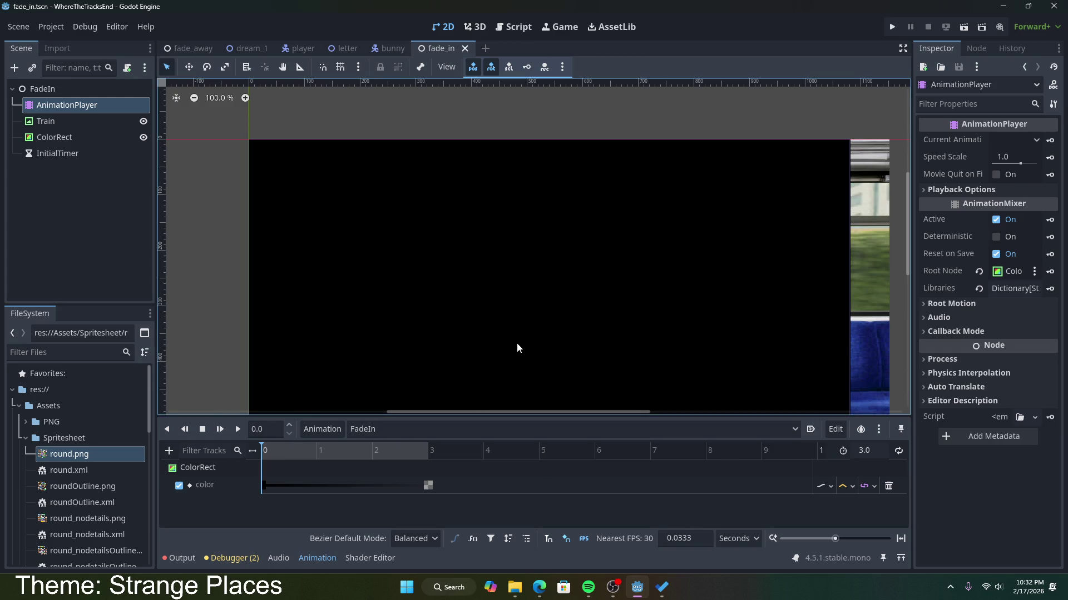
{"action": "scroll", "coordinate": [516, 349], "scroll_direction": "down", "scroll_amount": 1}
{"action": "scroll", "coordinate": [851, 289], "scroll_direction": "down", "scroll_amount": 2}
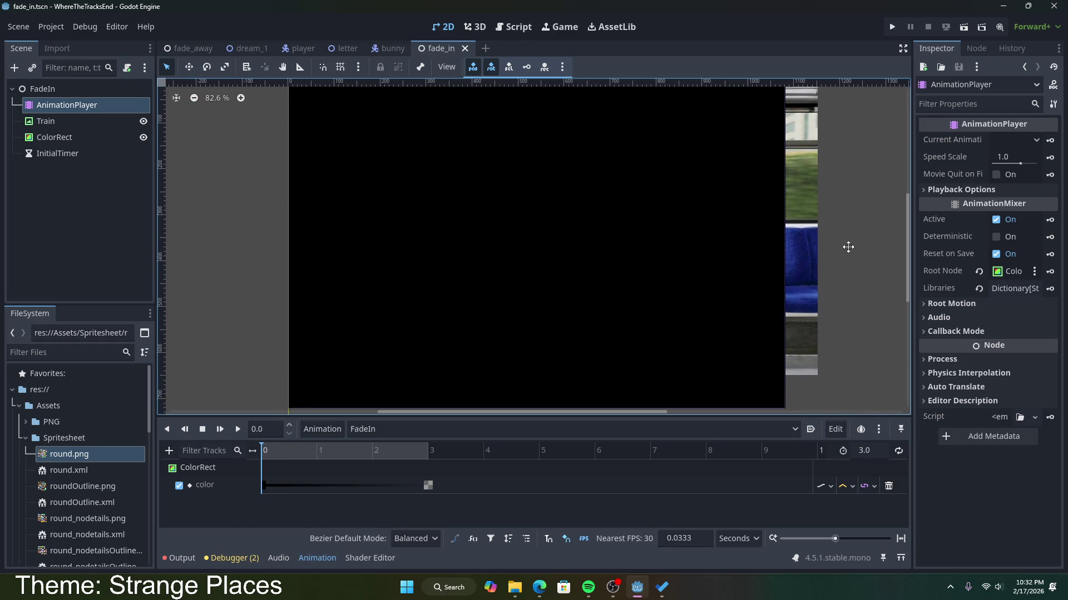
{"action": "scroll", "coordinate": [849, 289], "scroll_direction": "down", "scroll_amount": 1}
{"action": "scroll", "coordinate": [849, 288], "scroll_direction": "down", "scroll_amount": 1}
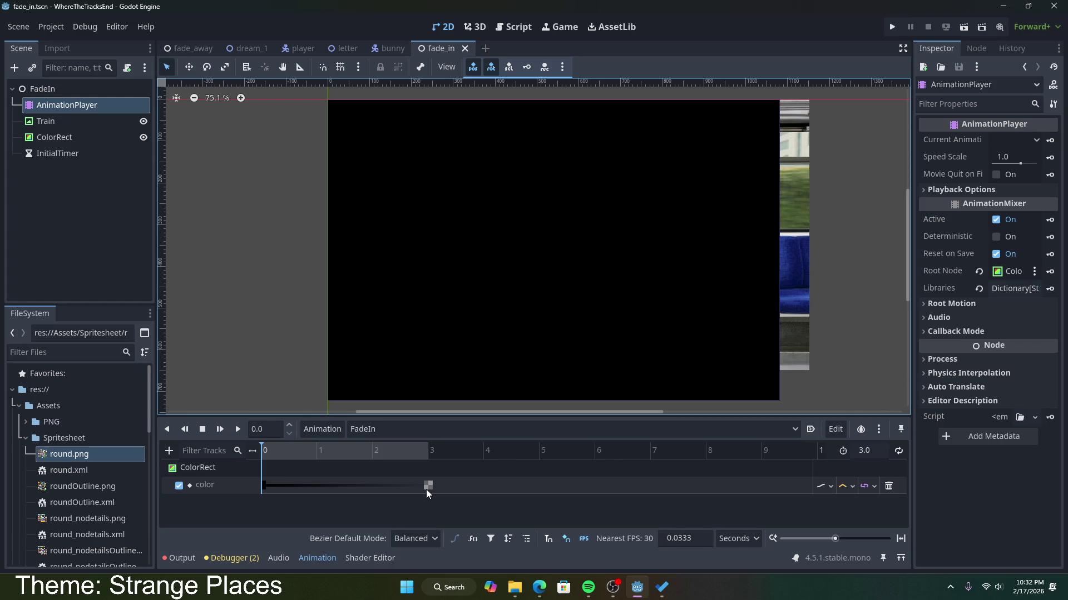
Move the black color key to 0 s and the transparent key to 3.0 s, then preview FadeIn.
{"action": "mouse_move", "coordinate": [426, 489]}
{"action": "left_mouse_down"}
{"action": "mouse_move", "coordinate": [248, 490]}
{"action": "mouse_move", "coordinate": [438, 491]}
{"action": "mouse_move", "coordinate": [427, 492]}
{"action": "left_mouse_up"}
{"action": "left_click_drag", "start_coordinate": [280, 486], "coordinate": [265, 486]}
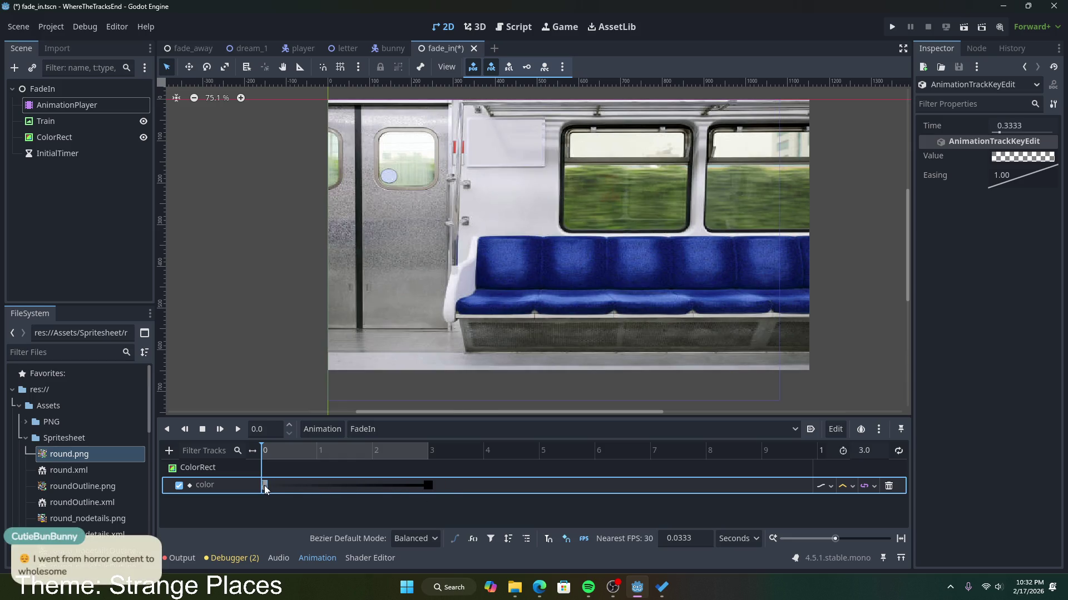
{"action": "left_click", "coordinate": [428, 486]}
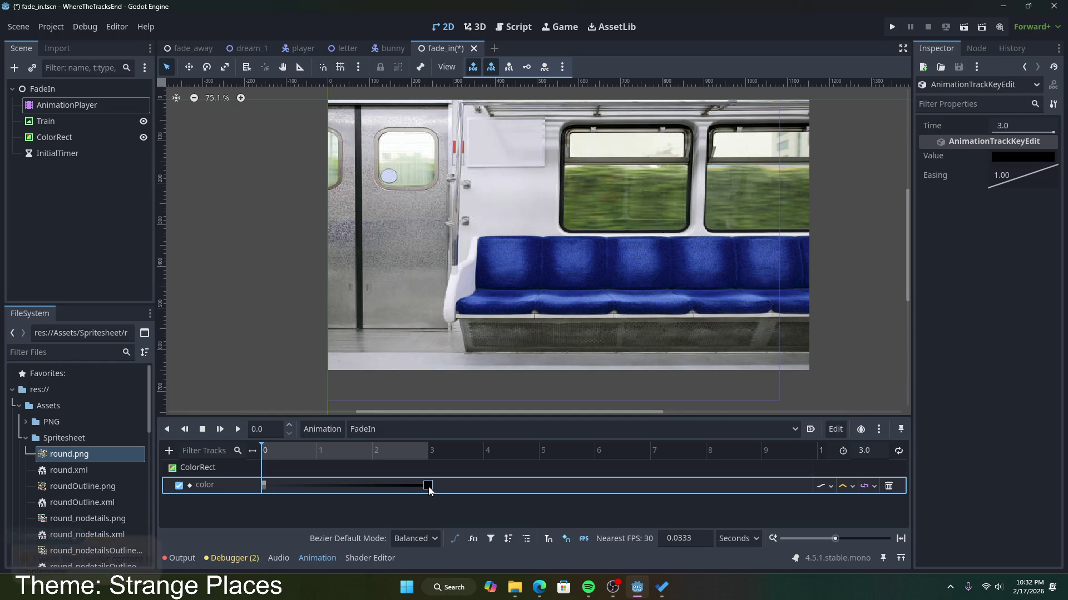
{"action": "mouse_move", "coordinate": [428, 486]}
{"action": "left_mouse_down"}
{"action": "mouse_move", "coordinate": [274, 487]}
{"action": "mouse_move", "coordinate": [424, 486]}
{"action": "left_mouse_up"}
{"action": "left_click", "coordinate": [272, 486]}
{"action": "left_click_drag", "start_coordinate": [272, 487], "coordinate": [264, 487]}
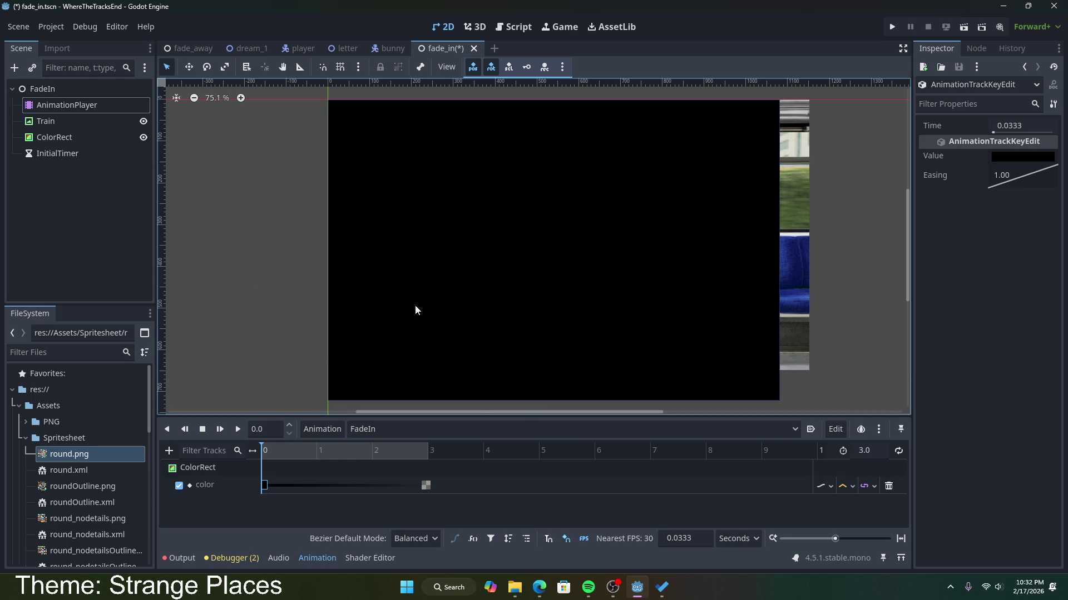
{"action": "left_click", "coordinate": [237, 430]}
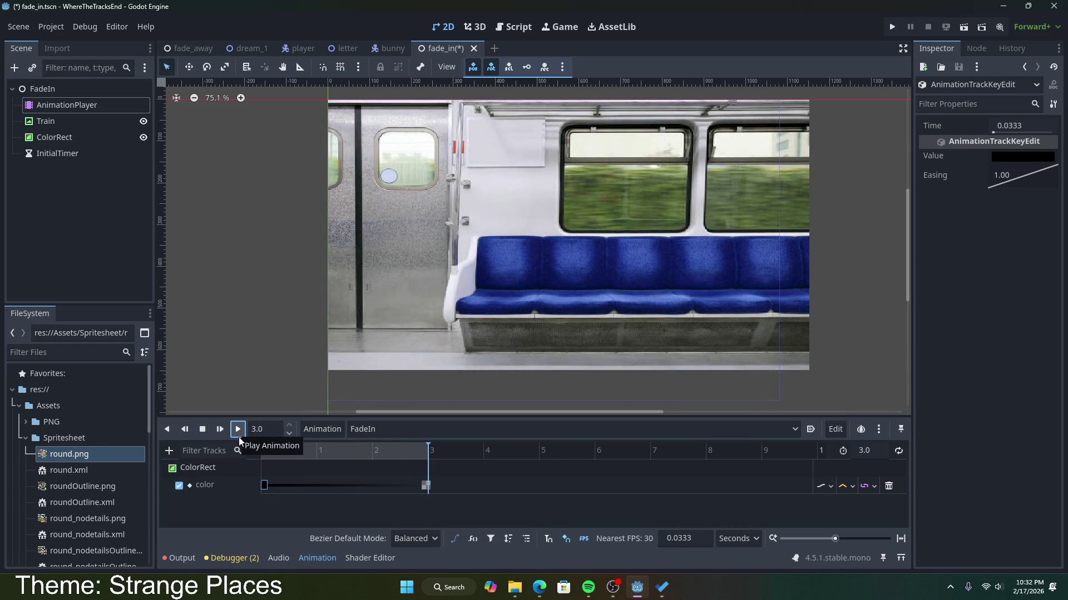
{"action": "left_click", "coordinate": [98, 123]}
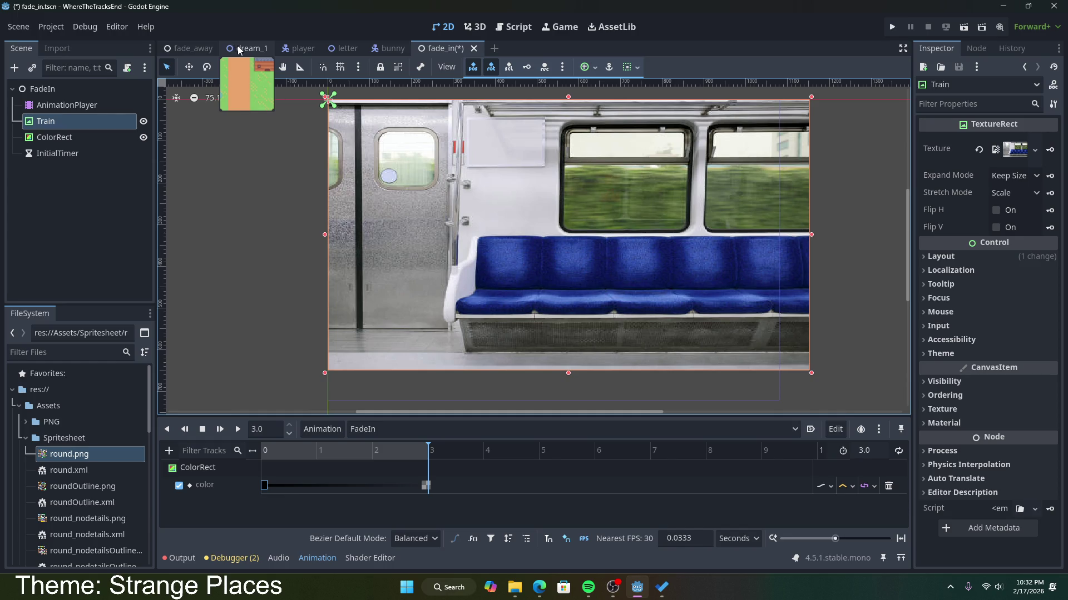
Use Instantiate Child Scene on the FadeIn root to add dream_1.tscn as Dream1.
{"action": "right_click", "coordinate": [71, 121]}
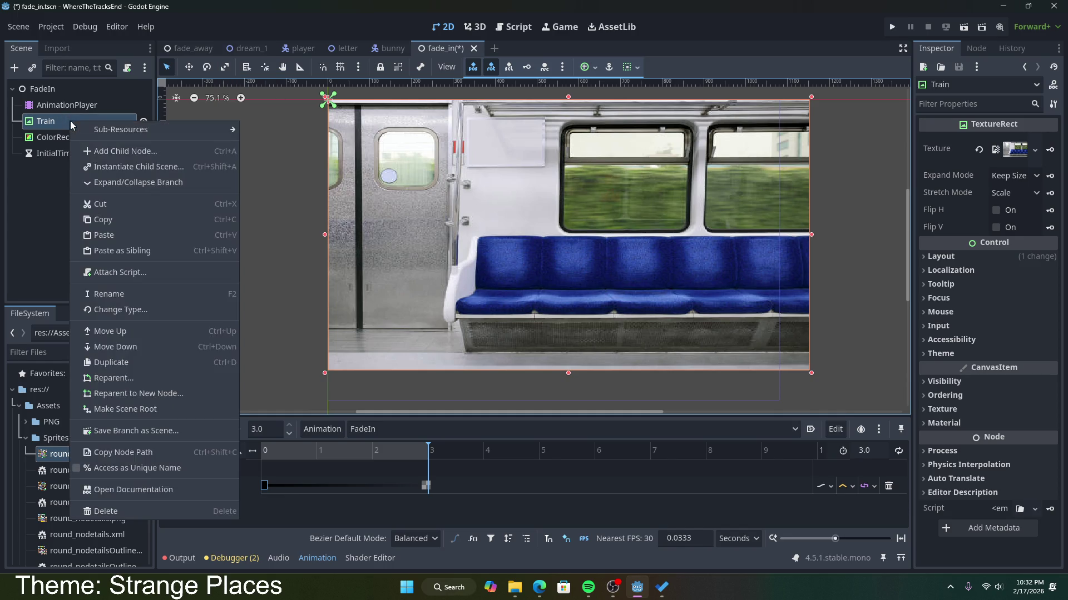
{"action": "right_click", "coordinate": [61, 89]}
{"action": "right_click", "coordinate": [62, 89]}
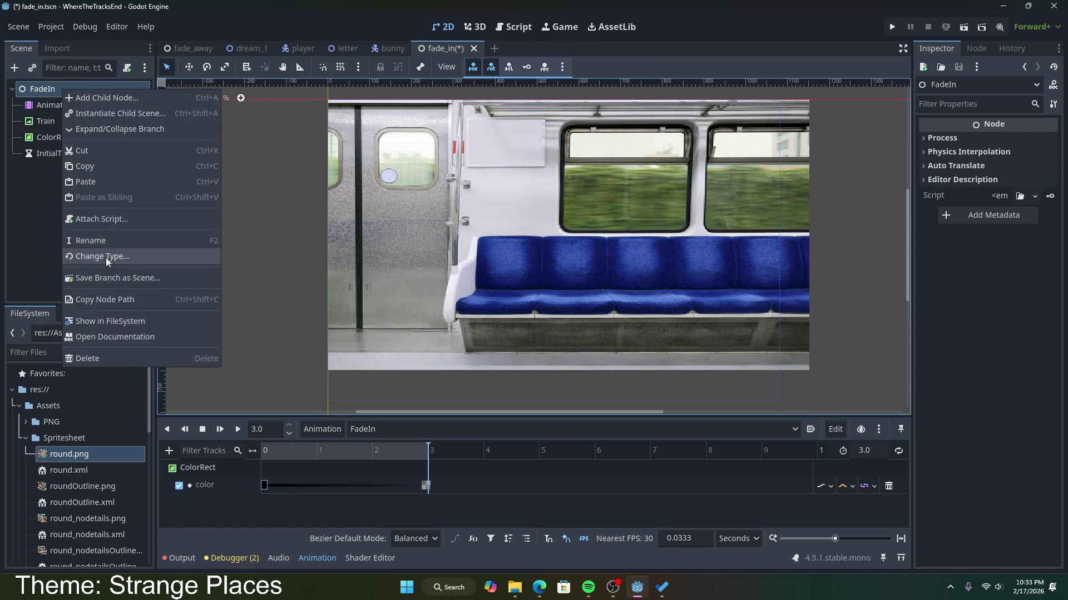
{"action": "left_click", "coordinate": [102, 114]}
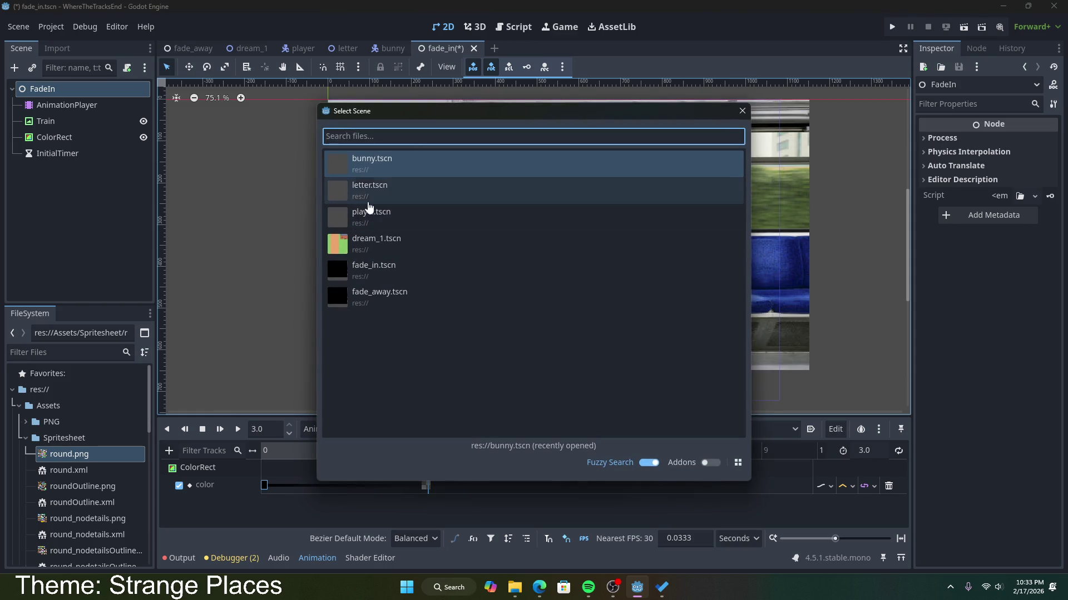
{"action": "double_click", "coordinate": [386, 243]}
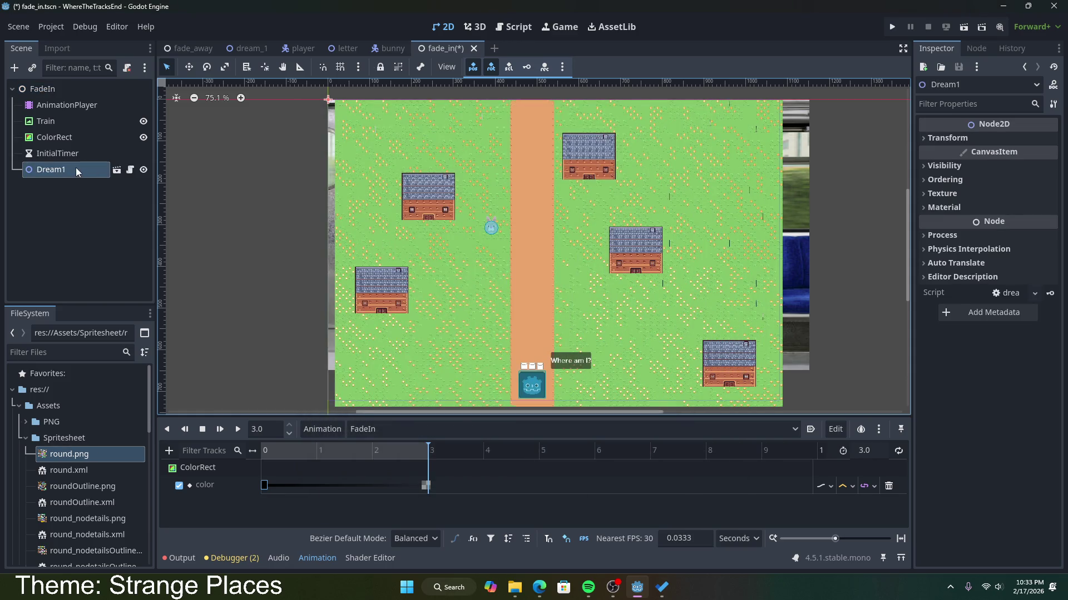
{"action": "left_click", "coordinate": [76, 217]}
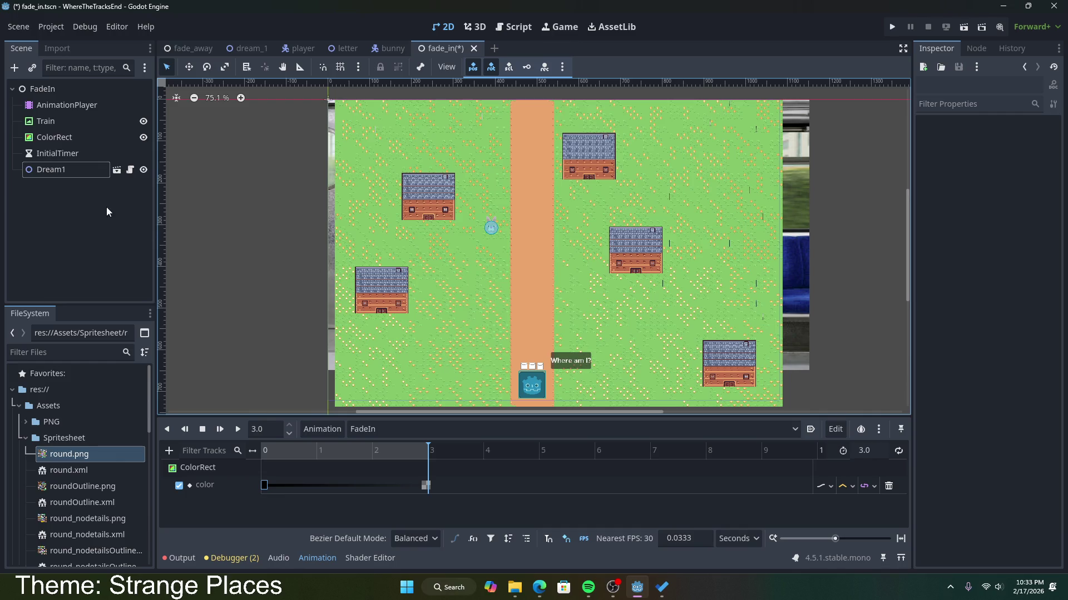
Make Dream1 FadeIn's first child so the black ColorRect covers it, and save fade_in.
{"action": "left_click_drag", "start_coordinate": [68, 171], "coordinate": [69, 105]}
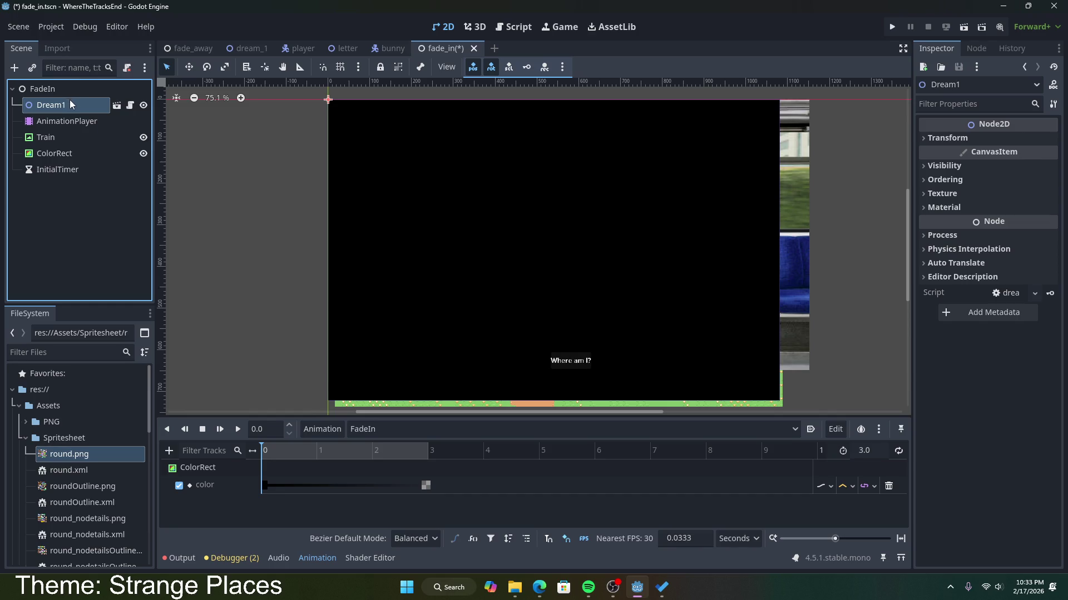
{"action": "left_click_drag", "start_coordinate": [69, 106], "coordinate": [66, 177]}
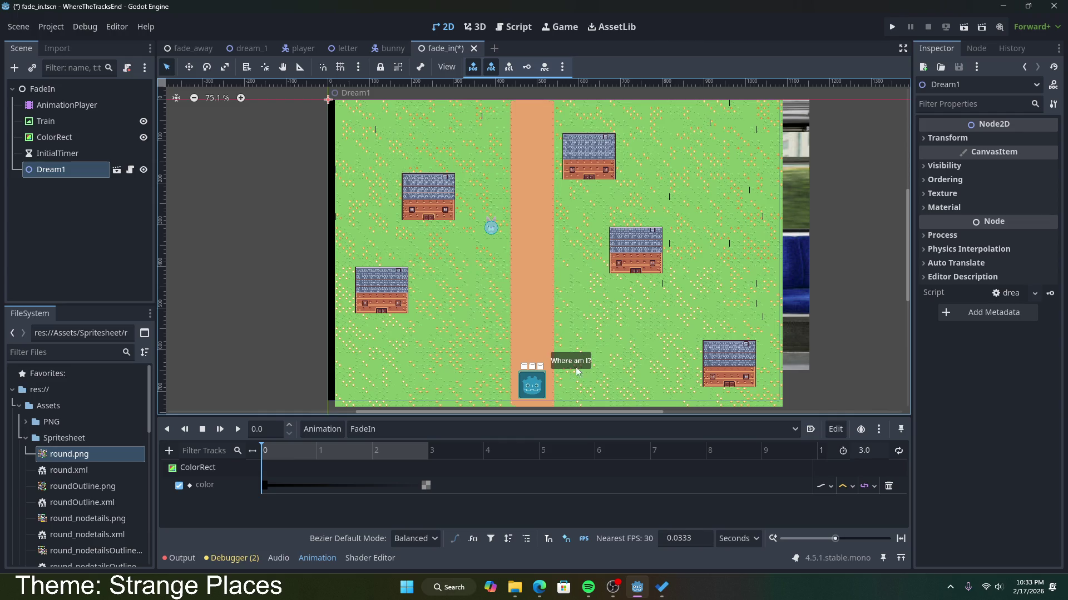
{"action": "mouse_move", "coordinate": [61, 169]}
{"action": "left_mouse_down"}
{"action": "mouse_move", "coordinate": [66, 132]}
{"action": "mouse_move", "coordinate": [53, 98]}
{"action": "left_mouse_up"}
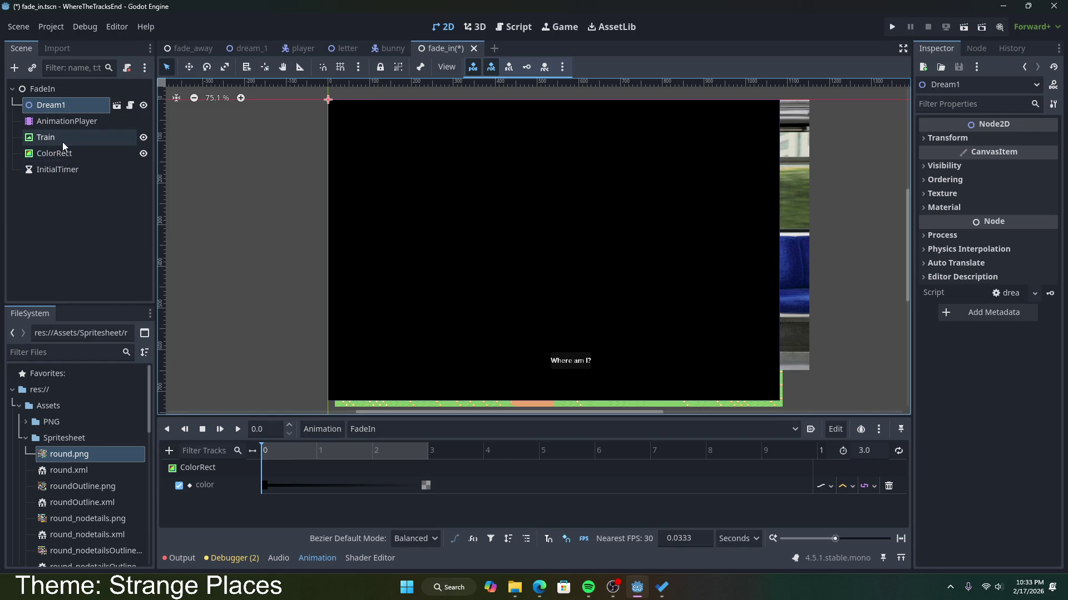
{"action": "key", "text": "ctrl+s"}
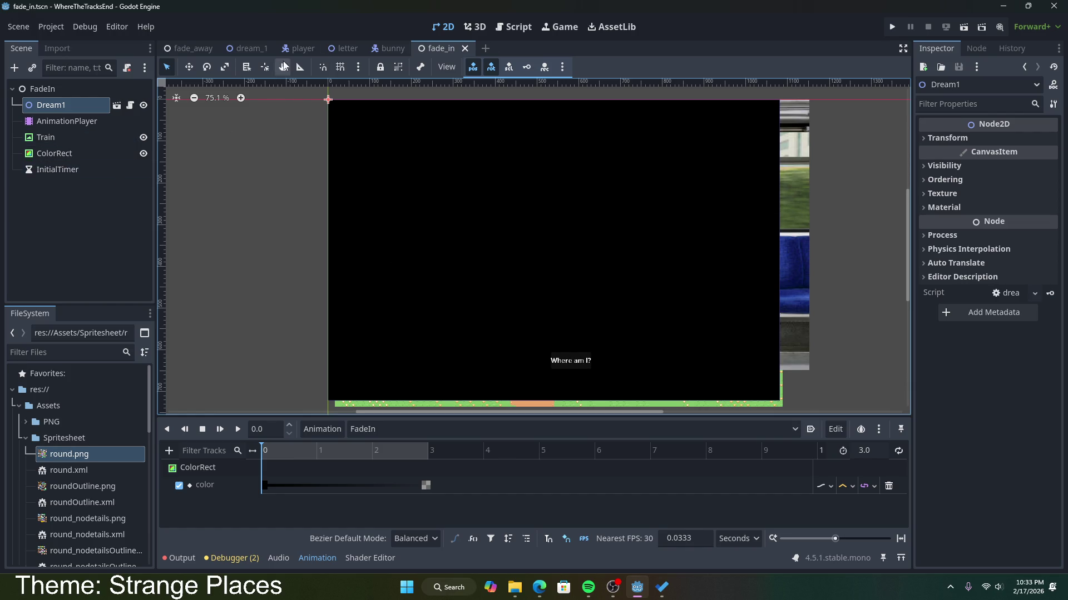
{"action": "left_click", "coordinate": [290, 50]}
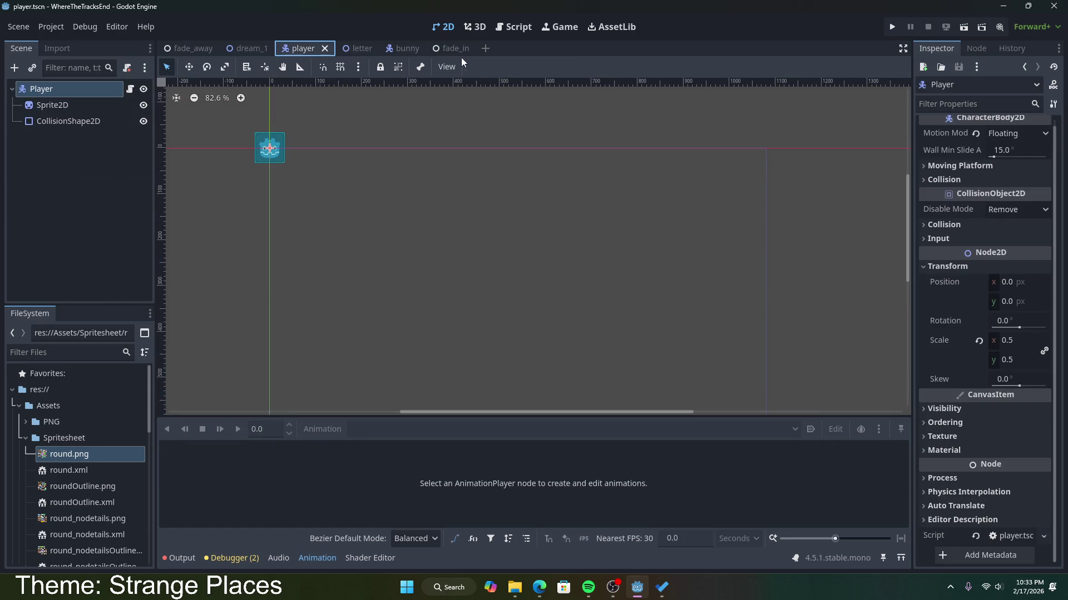
Go back to the fade_in scene, where the black ColorRect now covers Dream1.
{"action": "left_click", "coordinate": [445, 50]}
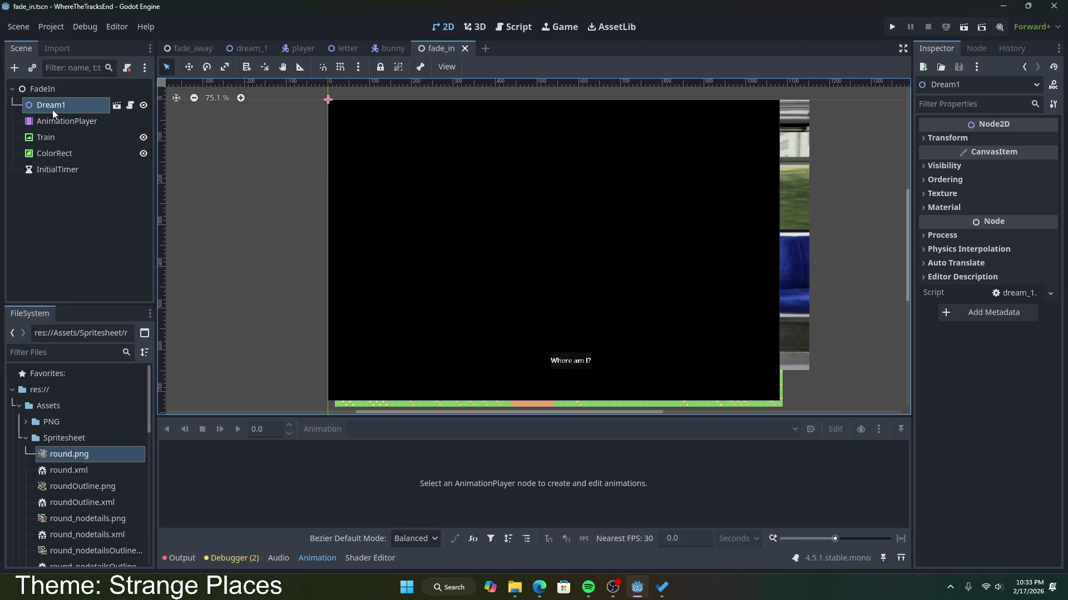
Attach a new fade_in.gd script to the FadeIn root node and save it.
{"action": "left_click", "coordinate": [101, 89]}
{"action": "key", "text": "ctrl+alt+a"}
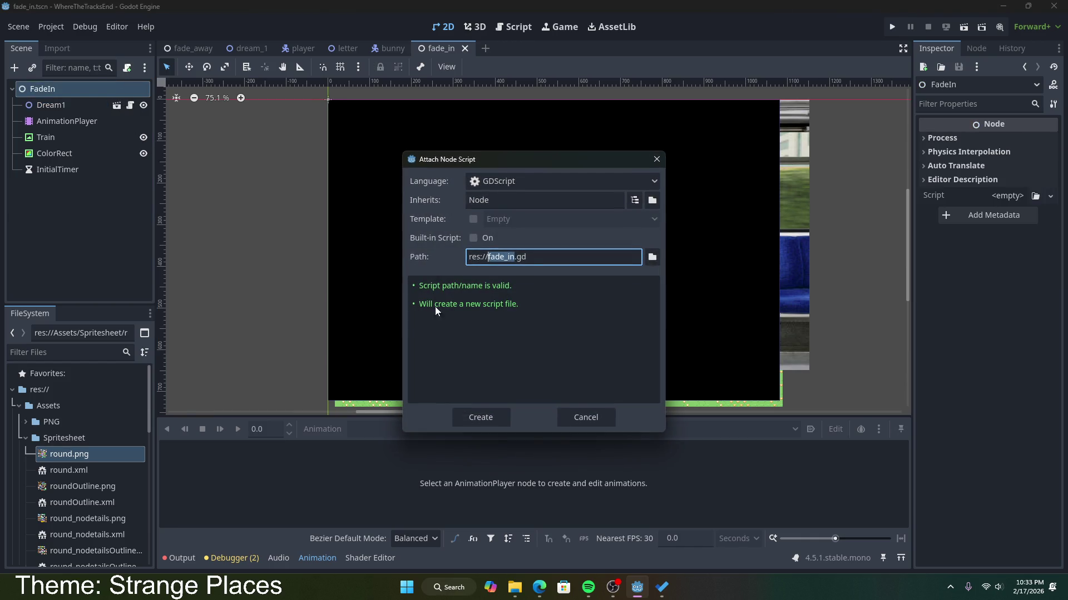
{"action": "left_click", "coordinate": [477, 416]}
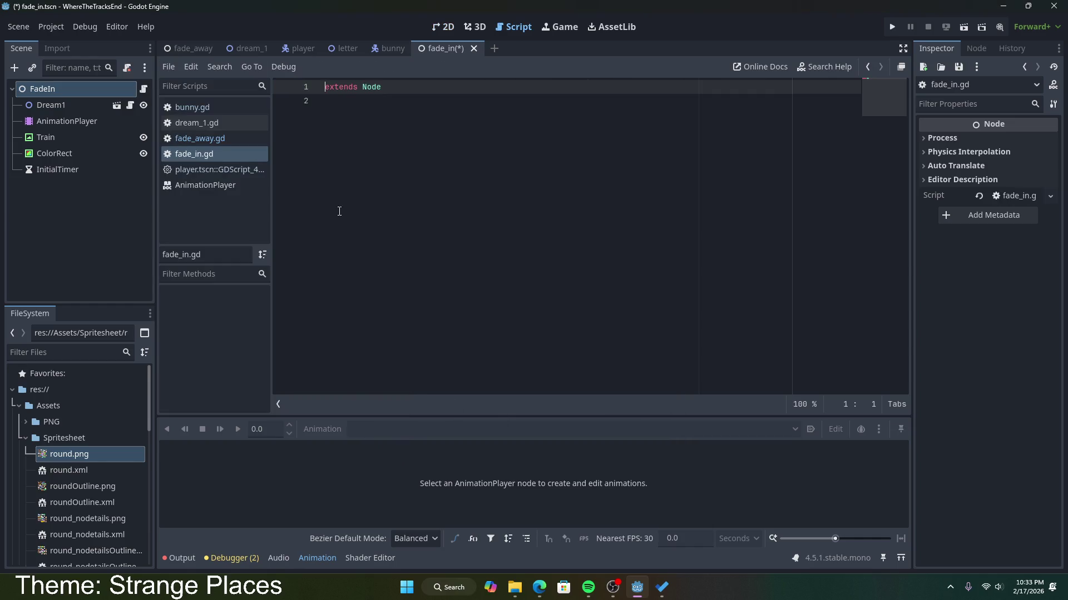
{"action": "left_click", "coordinate": [343, 162]}
{"action": "key", "text": "Return"}
{"action": "key", "text": "ctrl+s"}
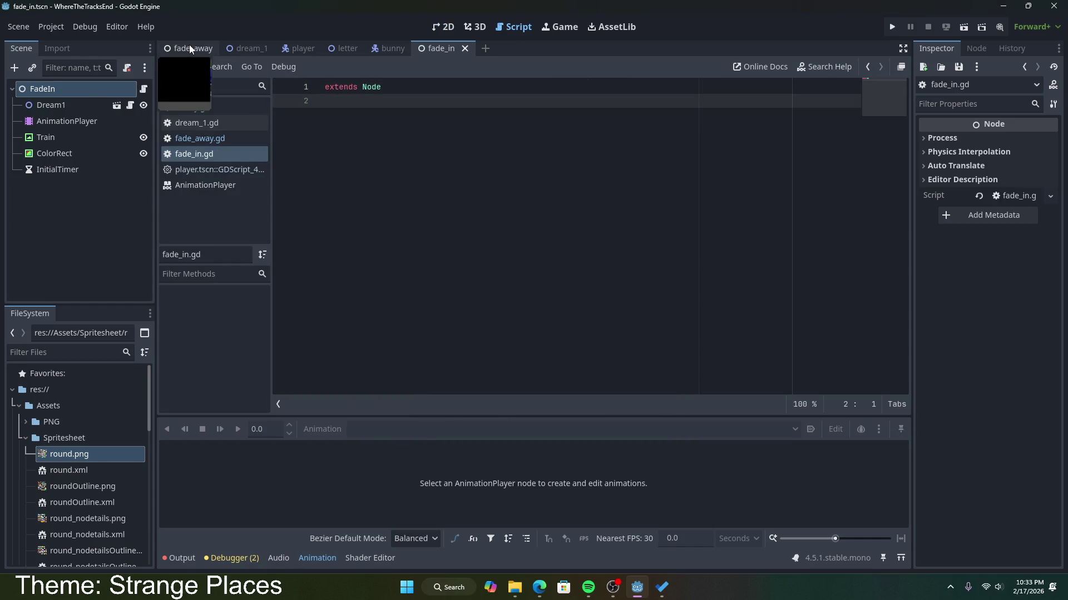
Copy lines 3–16 of the fade_away.gd code to reuse in fade_in.gd.
{"action": "left_click", "coordinate": [190, 48]}
{"action": "left_click", "coordinate": [437, 49]}
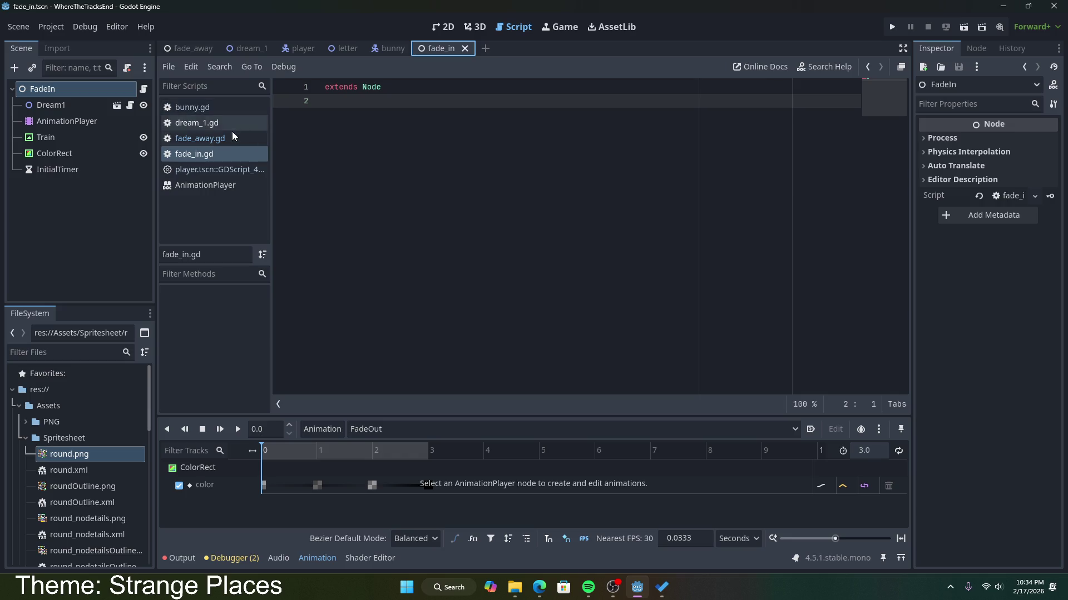
{"action": "left_click", "coordinate": [194, 138]}
{"action": "mouse_move", "coordinate": [465, 144]}
{"action": "left_mouse_down"}
{"action": "mouse_move", "coordinate": [389, 140]}
{"action": "mouse_move", "coordinate": [334, 115]}
{"action": "left_mouse_up"}
{"action": "left_click", "coordinate": [470, 281]}
{"action": "left_click_drag", "start_coordinate": [473, 311], "coordinate": [309, 121]}
{"action": "key", "text": "ctrl+c"}
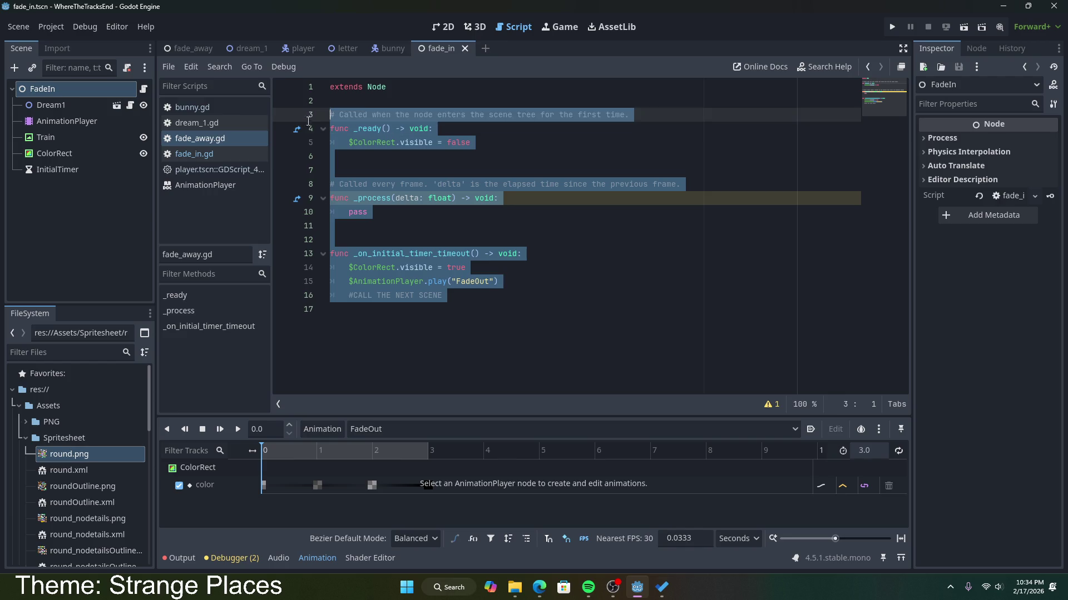
{"action": "key", "text": "ctrl+Tab"}
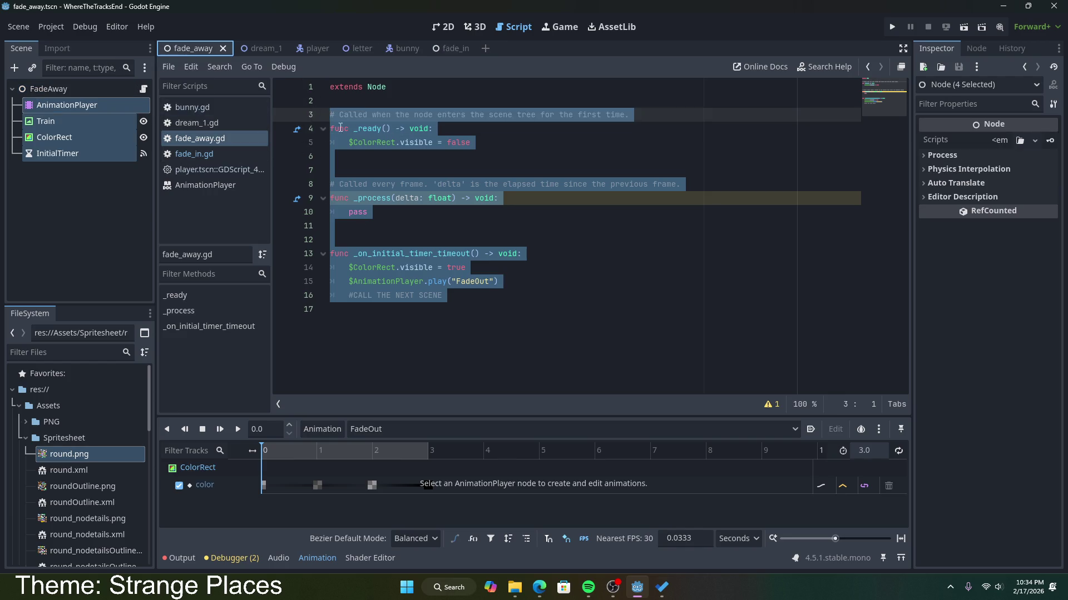
{"action": "left_click", "coordinate": [447, 49]}
Paste the copied code into fade_in.gd, with _ready setting visible true and timeout setting false.
{"action": "left_click", "coordinate": [200, 154]}
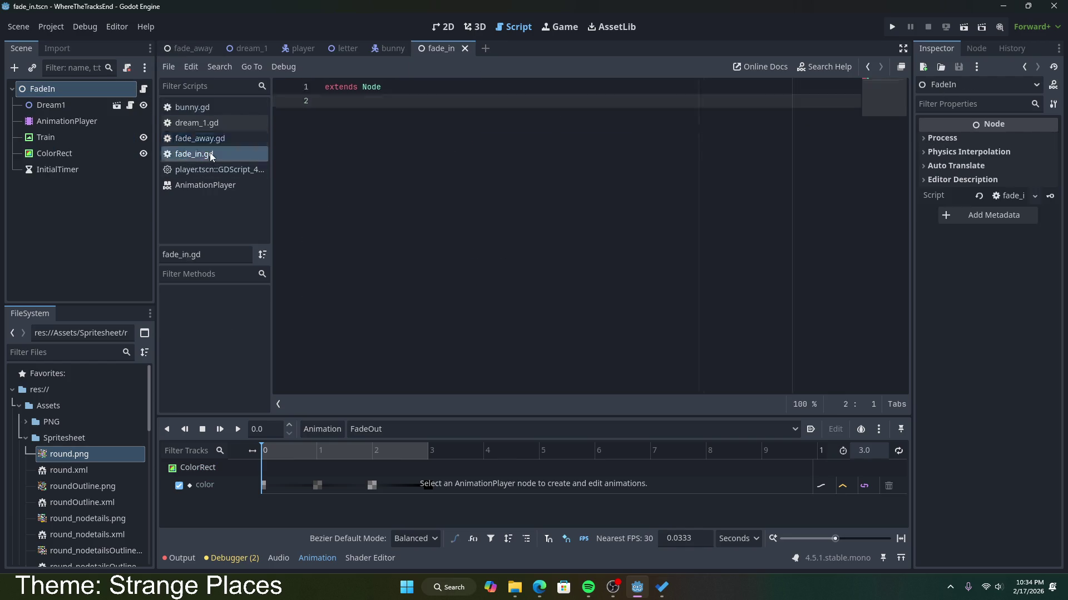
{"action": "key", "text": "ctrl+v"}
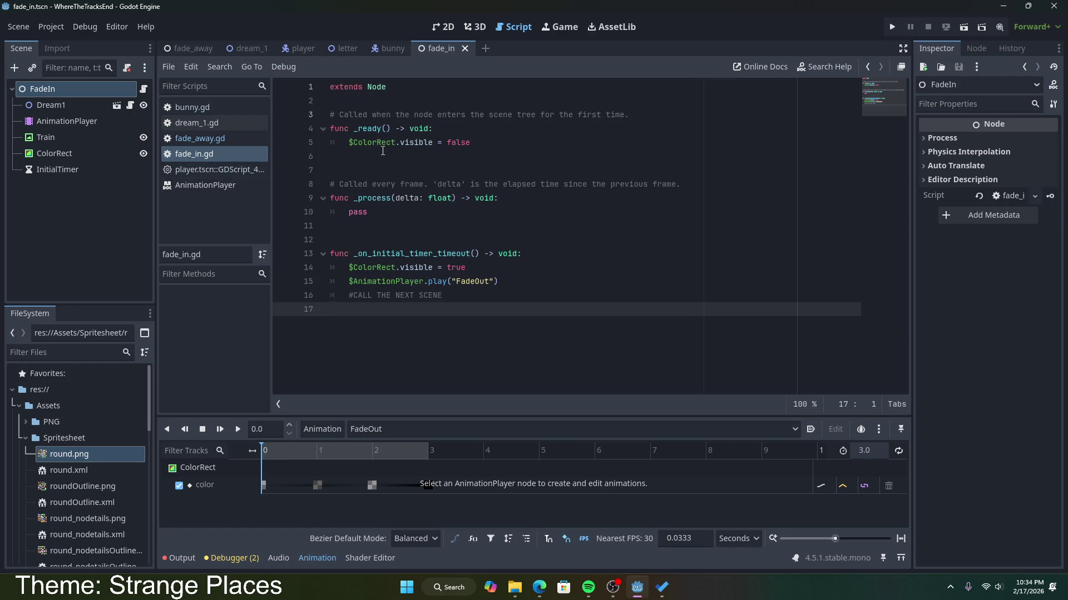
{"action": "double_click", "coordinate": [458, 143]}
{"action": "type", "text": "true"}
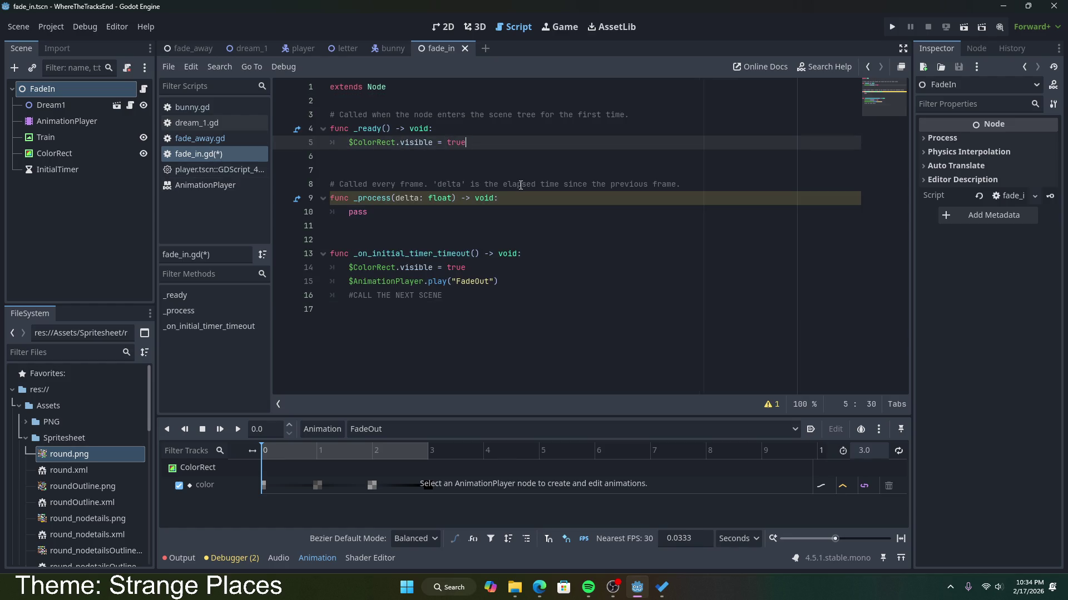
{"action": "double_click", "coordinate": [452, 267]}
{"action": "type", "text": "false"}
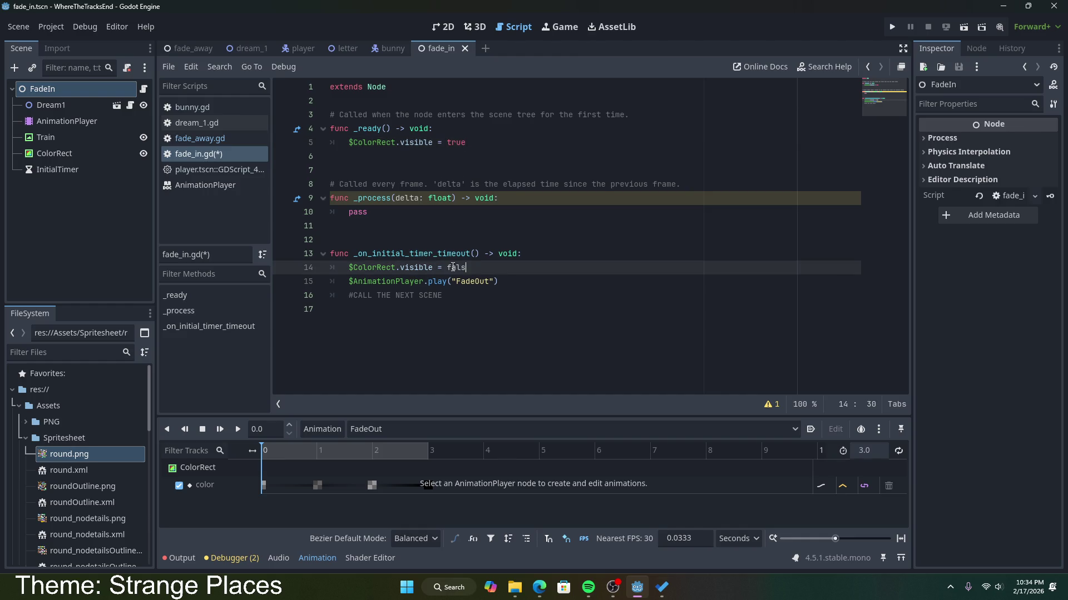
{"action": "key", "text": "ctrl+s"}
{"action": "left_click", "coordinate": [531, 199]}
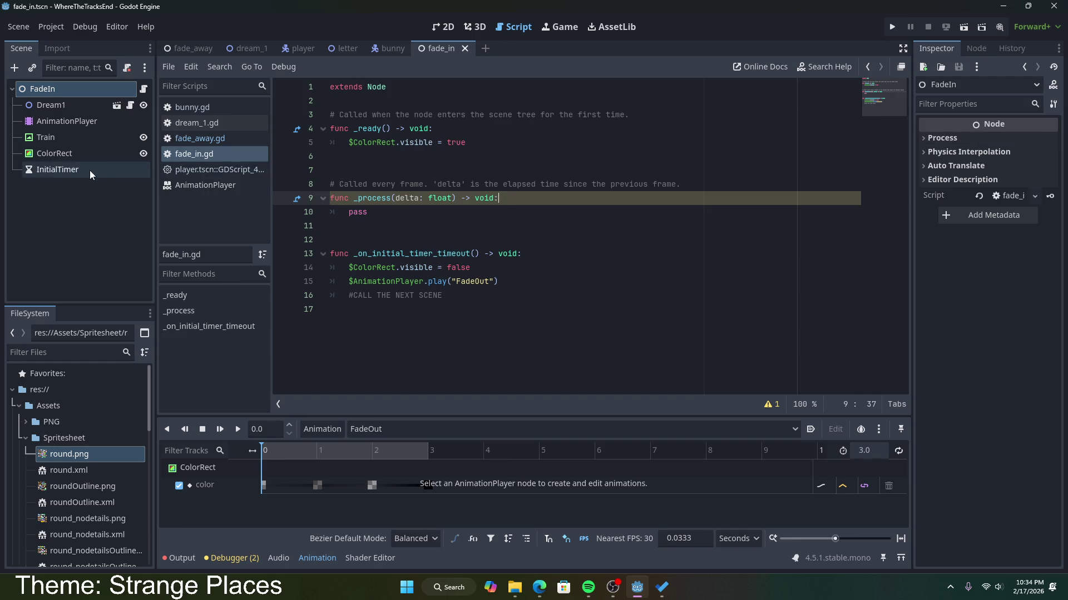
Set InitialTimer's Wait Time to 3 seconds and save the scene.
{"action": "left_click", "coordinate": [57, 169]}
{"action": "left_click", "coordinate": [1002, 158]}
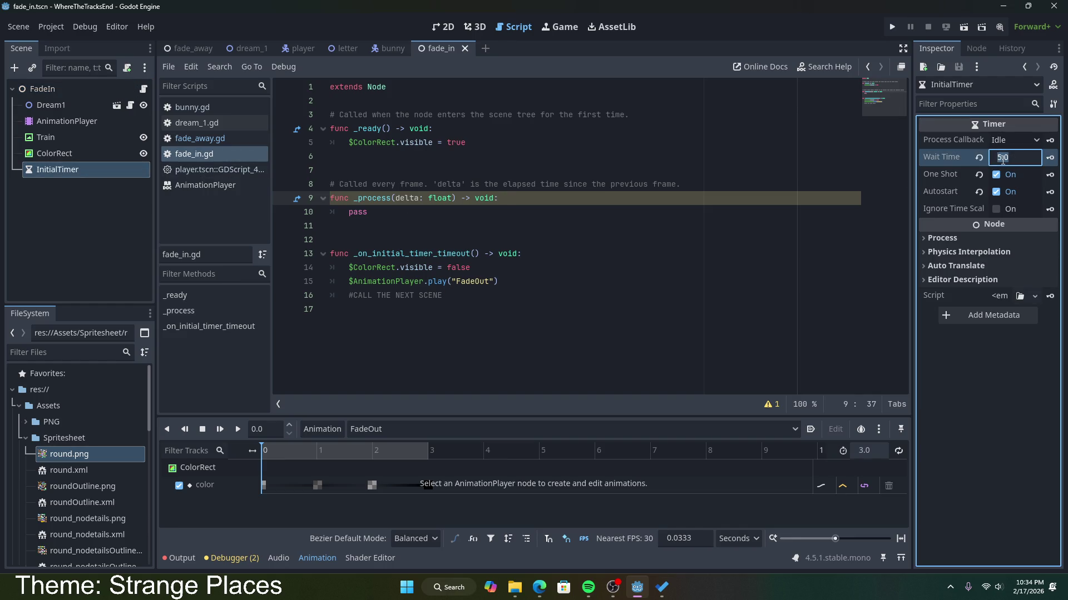
{"action": "type", "text": "3"}
{"action": "key", "text": "Return"}
{"action": "left_click", "coordinate": [703, 301]}
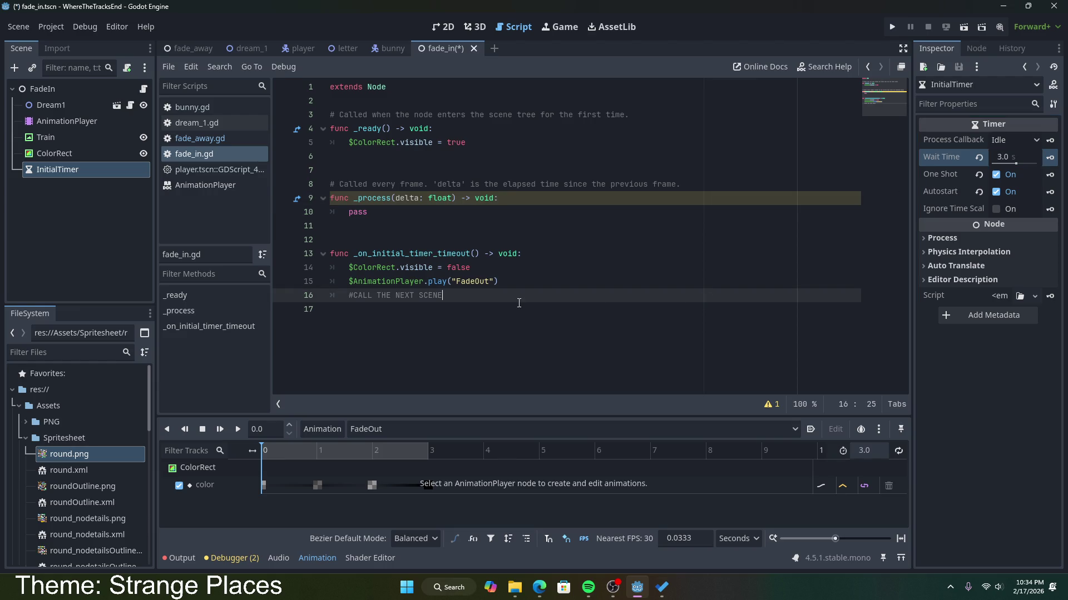
{"action": "key", "text": "ctrl+s"}
Change the played animation name from "FadeOut" to "FadeIn" in the timeout function.
{"action": "left_click", "coordinate": [528, 268]}
{"action": "left_click", "coordinate": [533, 254]}
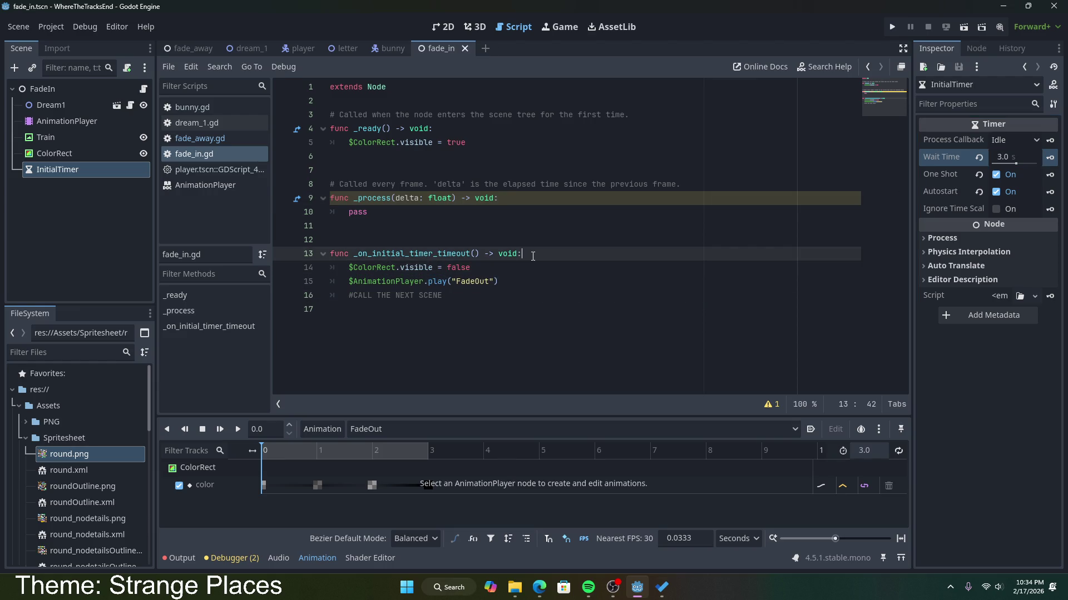
{"action": "left_click", "coordinate": [369, 211]}
{"action": "left_click", "coordinate": [471, 267]}
{"action": "double_click", "coordinate": [439, 281]}
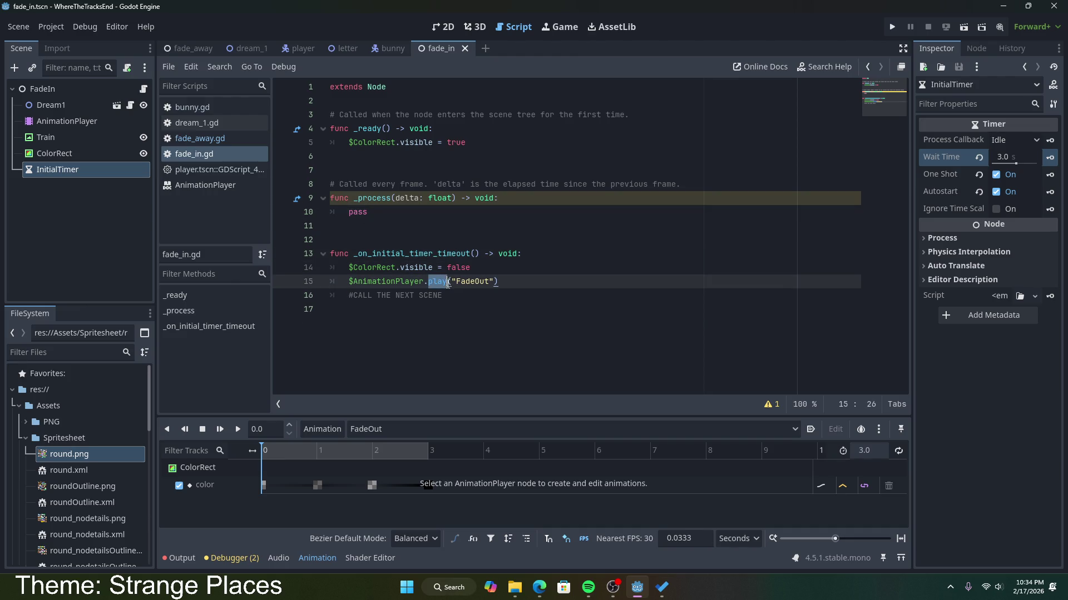
{"action": "double_click", "coordinate": [473, 282]}
{"action": "type", "text": "FadeIn"}
{"action": "key", "text": "Escape"}
{"action": "key", "text": "Up"}
{"action": "key", "text": "Up"}
Delete the ColorRect visibility line that runs before the FadeIn play call.
{"action": "left_click", "coordinate": [506, 277]}
{"action": "left_click", "coordinate": [508, 274]}
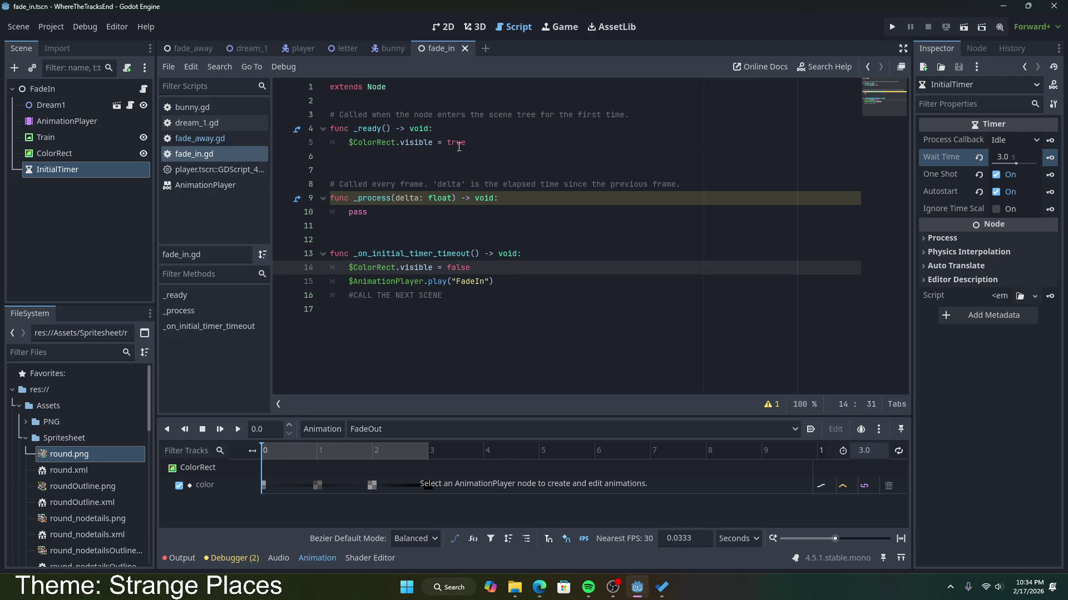
{"action": "left_click_drag", "start_coordinate": [482, 263], "coordinate": [531, 261]}
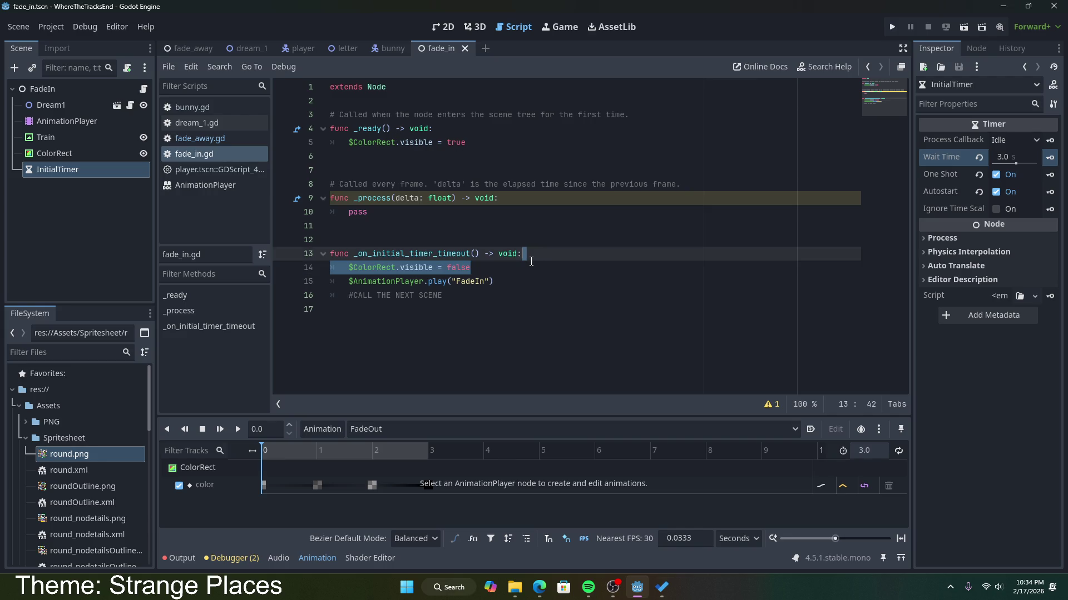
{"action": "key", "text": "BackSpace"}
{"action": "left_click", "coordinate": [571, 282]}
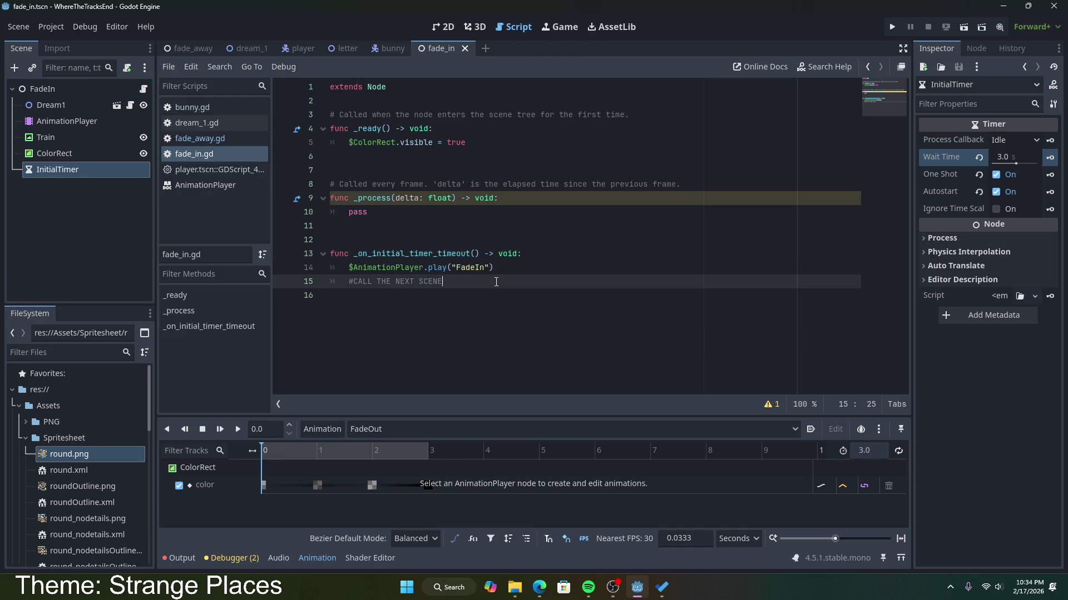
{"action": "left_click", "coordinate": [520, 267]}
Add ColorRect's visible = false line after the FadeIn play call, then go to fade_away.
{"action": "left_click_drag", "start_coordinate": [466, 142], "coordinate": [351, 142]}
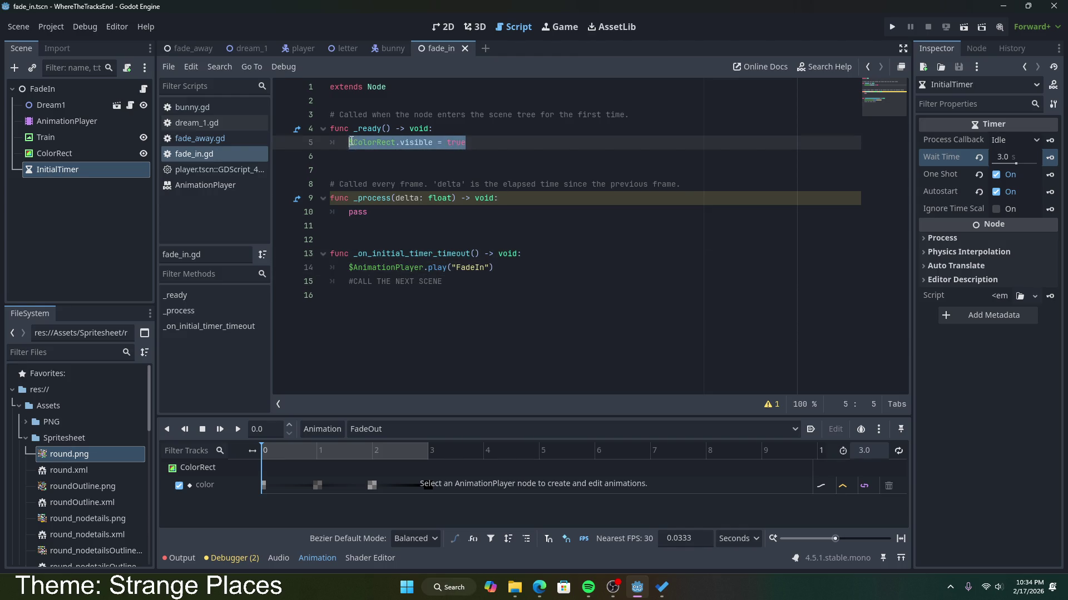
{"action": "key", "text": "ctrl+c"}
{"action": "left_click", "coordinate": [512, 271]}
{"action": "key", "text": "Return"}
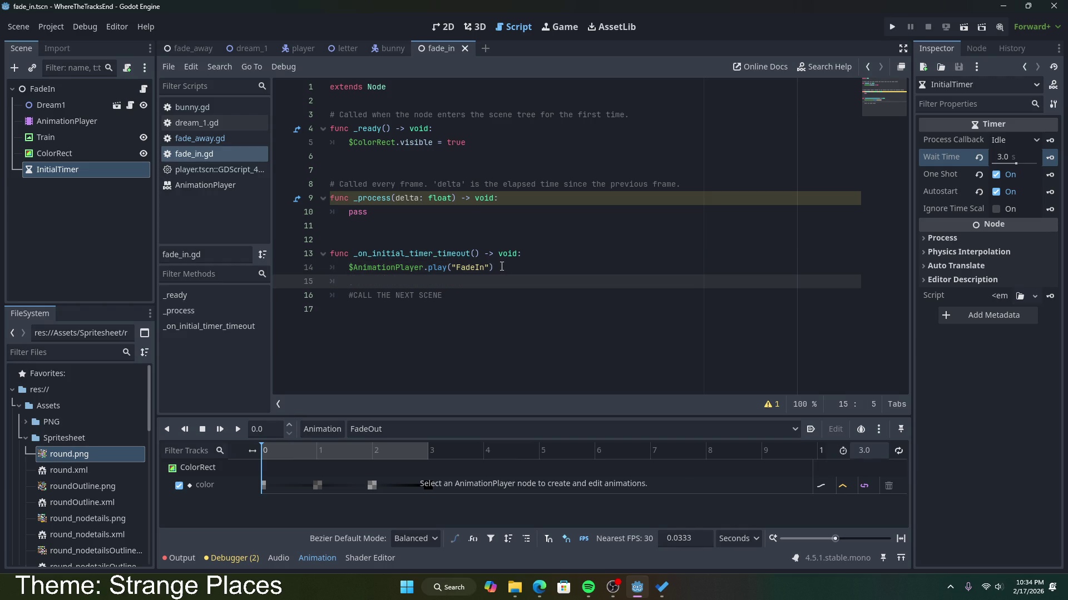
{"action": "key", "text": "ctrl+v"}
{"action": "double_click", "coordinate": [457, 282]}
{"action": "type", "text": "false"}
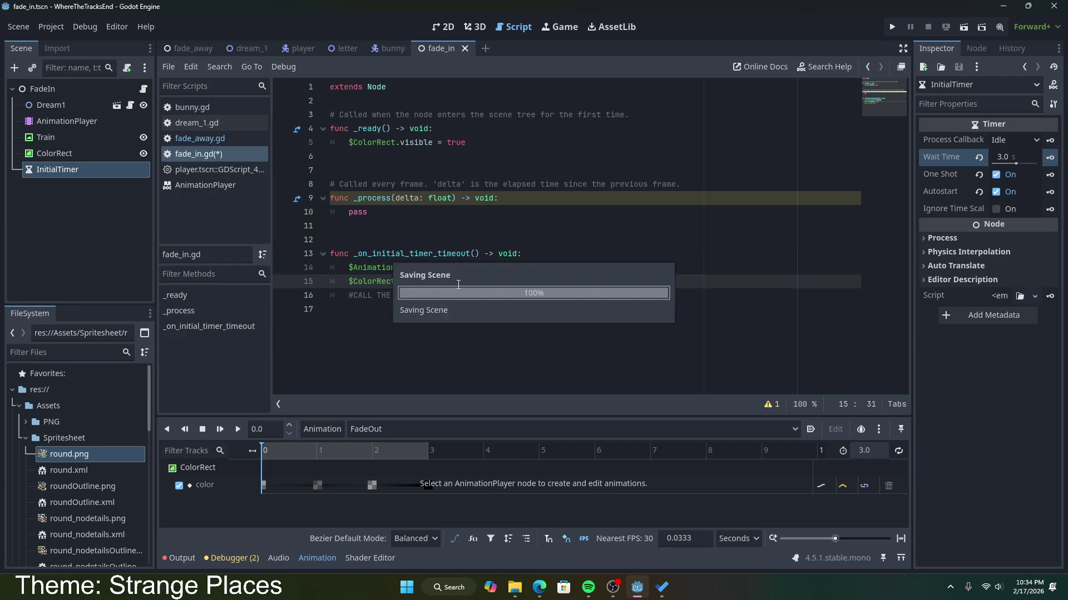
{"action": "left_click", "coordinate": [456, 293]}
{"action": "mouse_move", "coordinate": [444, 295]}
{"action": "left_mouse_down"}
{"action": "mouse_move", "coordinate": [348, 294]}
{"action": "mouse_move", "coordinate": [514, 286]}
{"action": "left_mouse_up"}
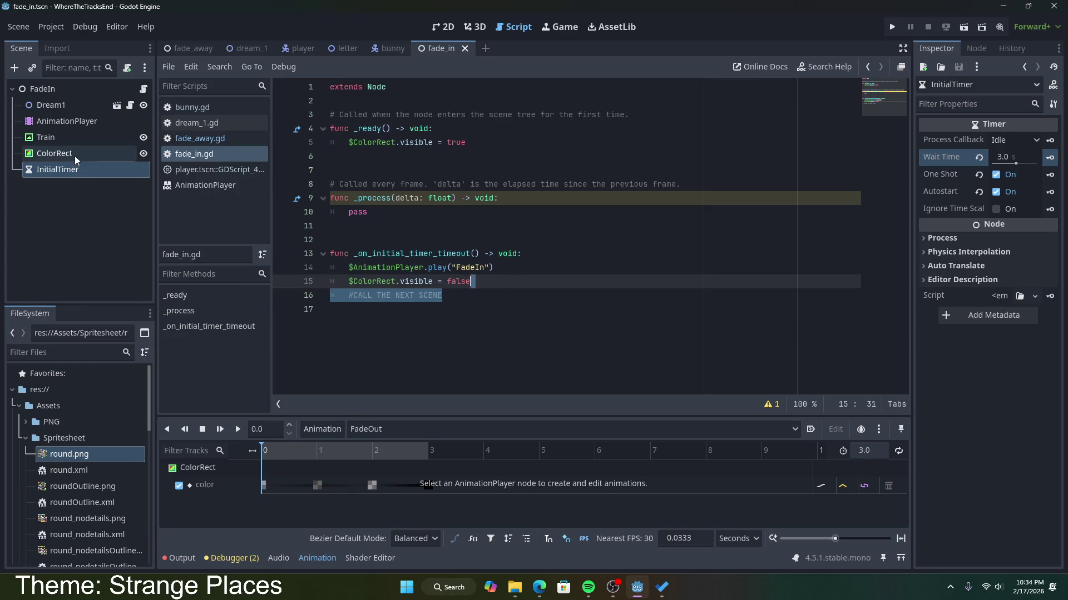
{"action": "left_click", "coordinate": [61, 89]}
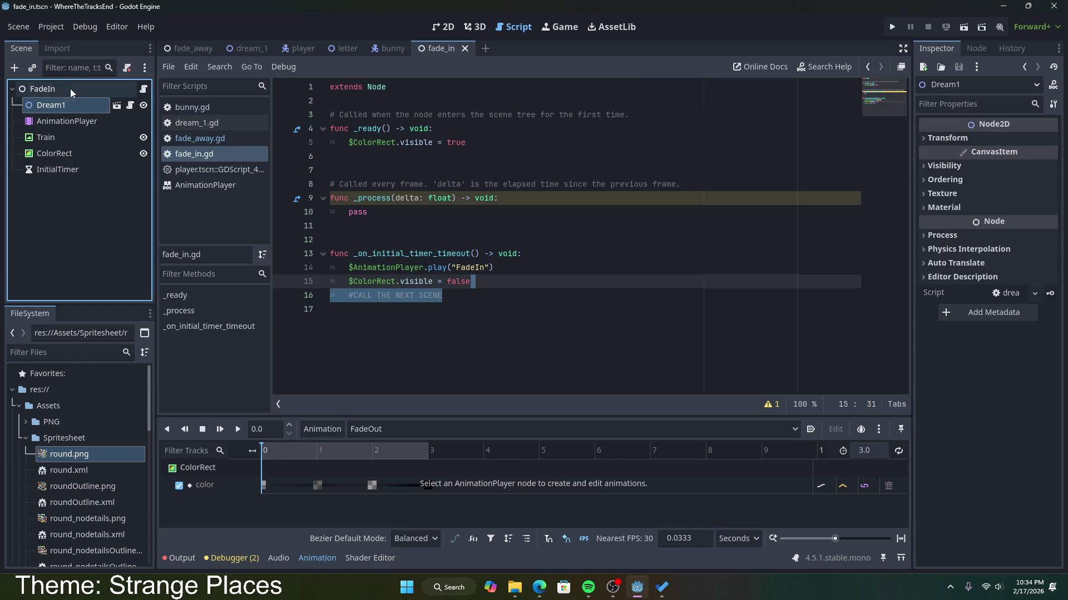
{"action": "left_click", "coordinate": [181, 50]}
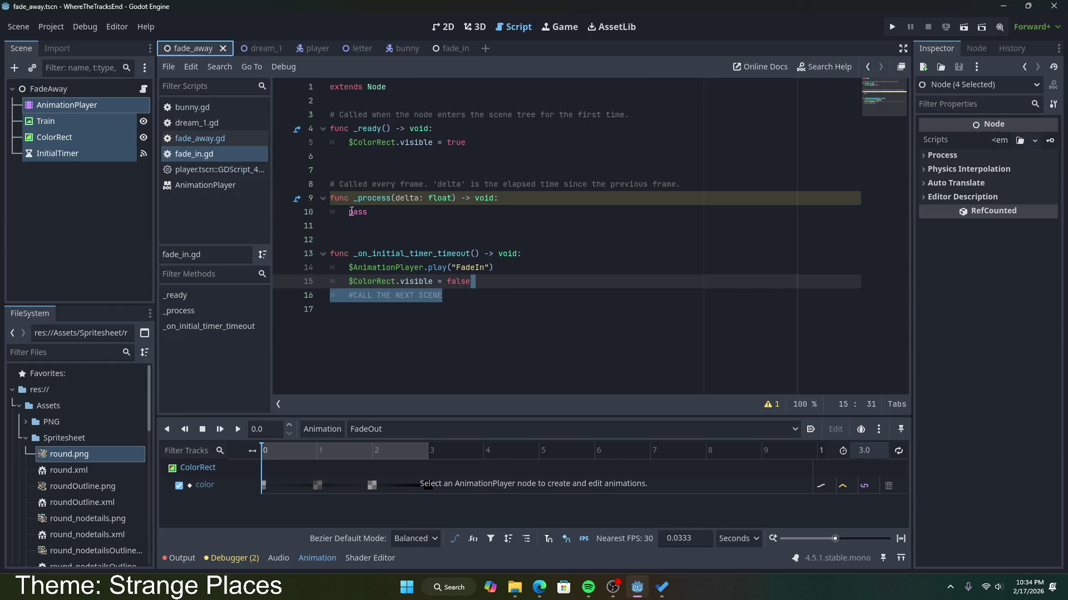
{"action": "left_click", "coordinate": [382, 103]}
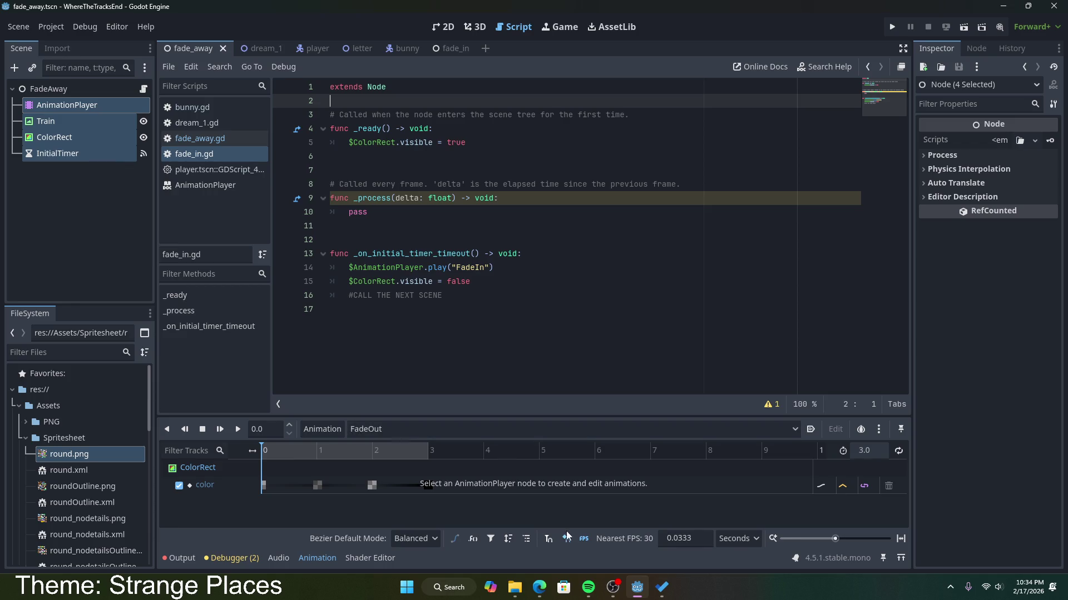
Search Bing for 'how to cal the next scene godot'.
{"action": "left_click", "coordinate": [539, 584]}
{"action": "scroll", "coordinate": [396, 48], "scroll_direction": "up", "scroll_amount": 7}
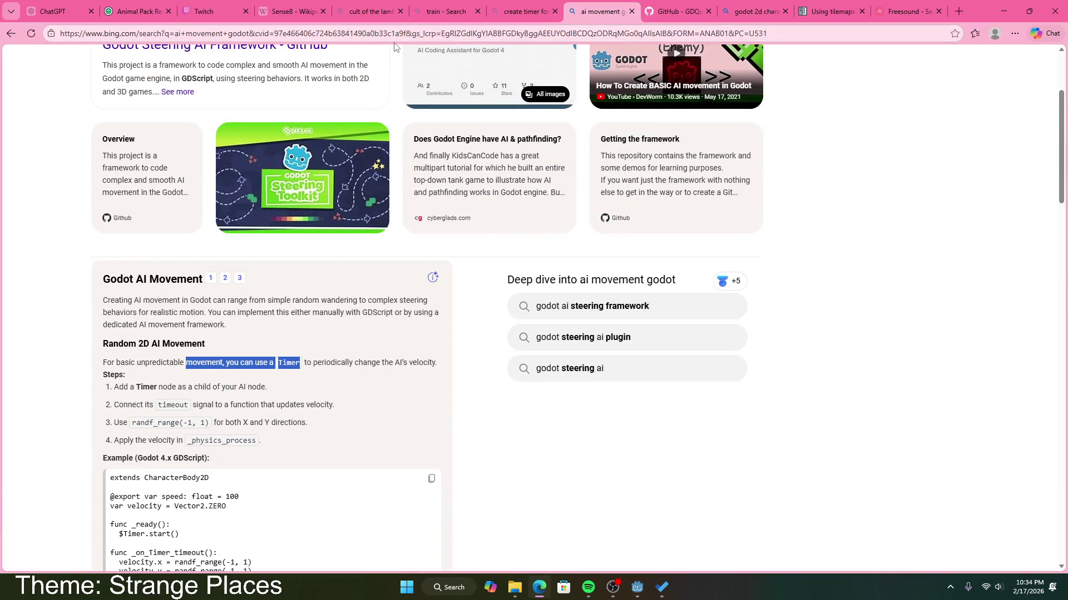
{"action": "key", "text": "ctrl+l"}
{"action": "type", "text": "how to "}
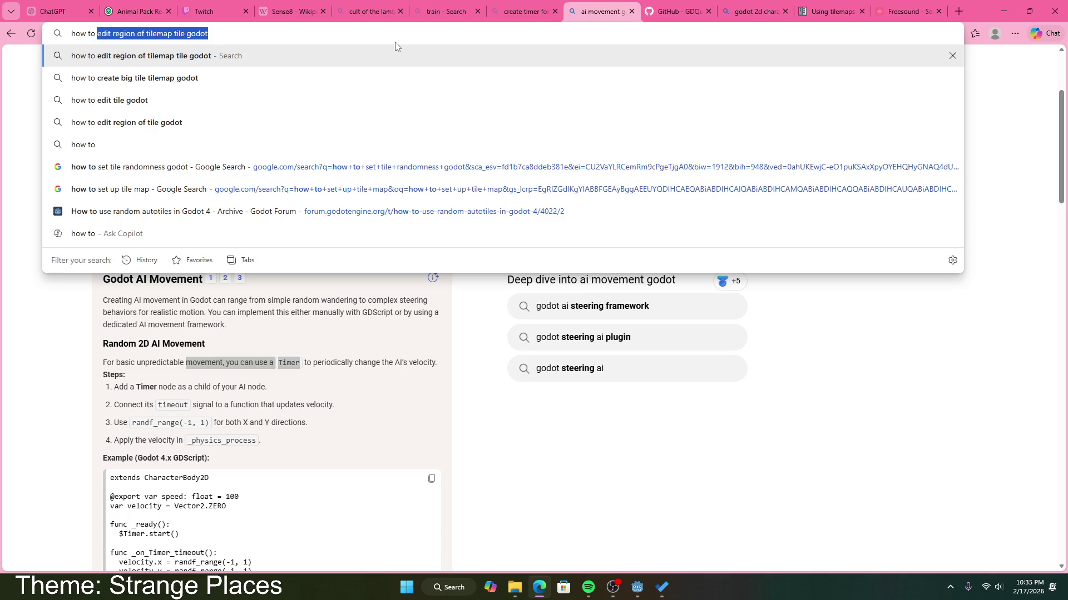
{"action": "type", "text": "cal the "}
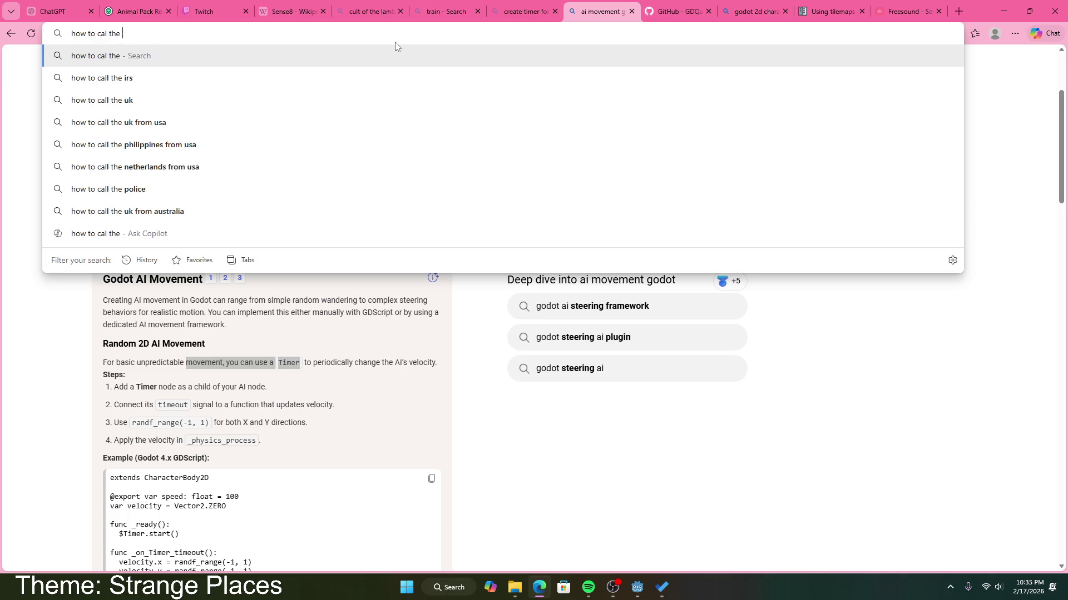
{"action": "type", "text": "next scene"}
{"action": "key", "text": "Return"}
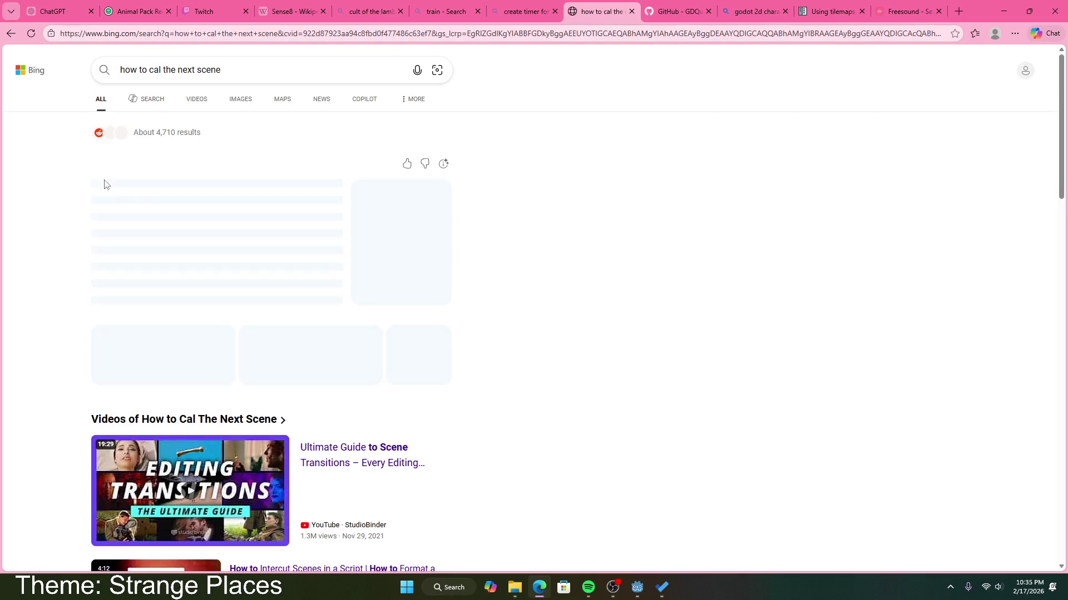
{"action": "left_click", "coordinate": [253, 68]}
{"action": "type", "text": "f"}
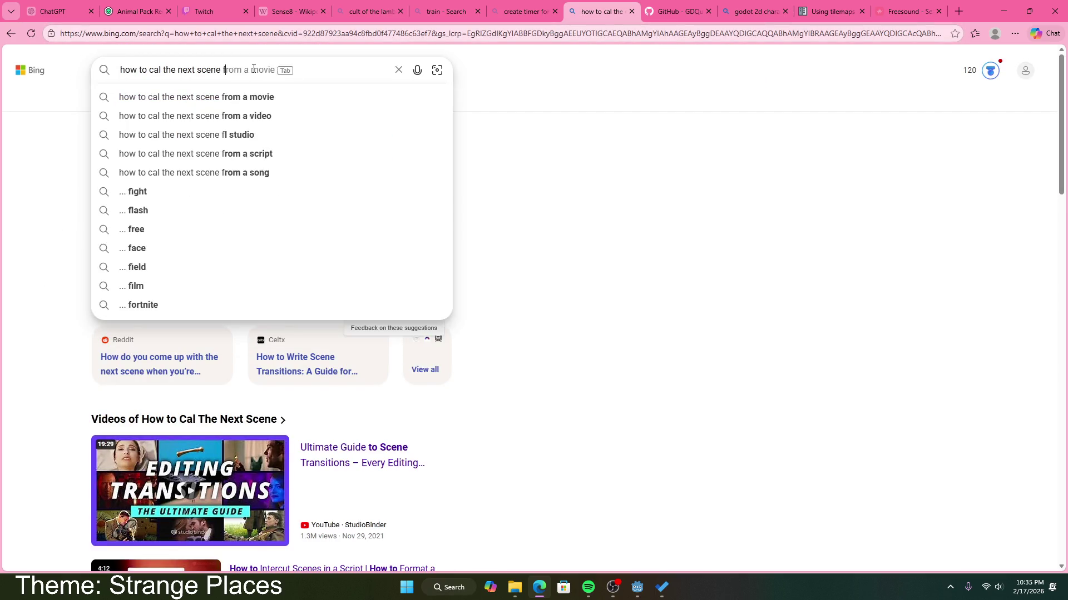
{"action": "key", "text": "BackSpace"}
{"action": "type", "text": "godot"}
{"action": "key", "text": "Return"}
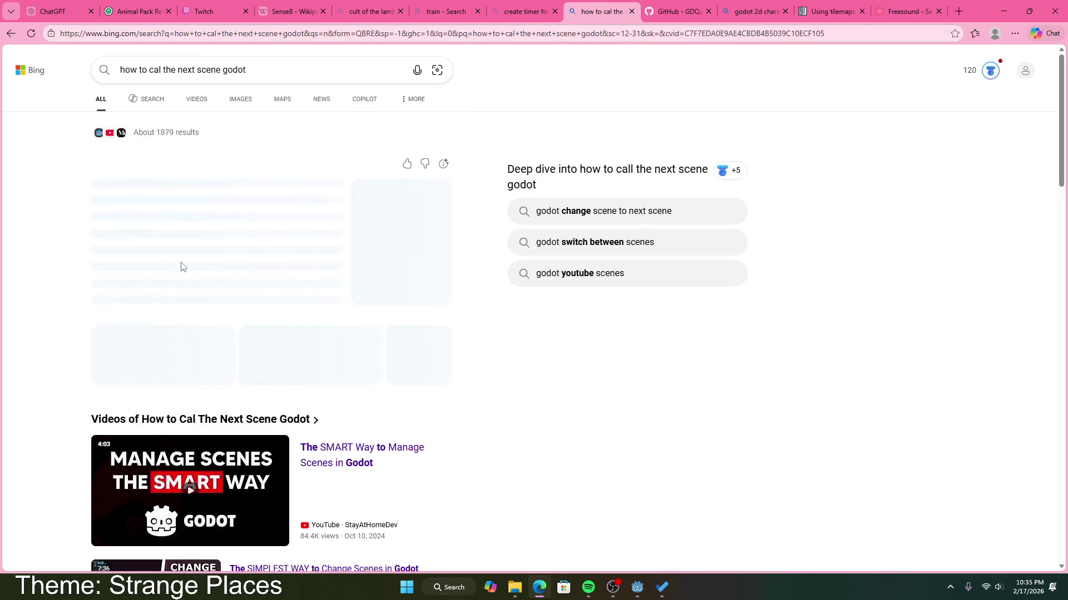
Copy the get_tree().change_scene(scene_path) snippet and return to Godot's fade_away.gd.
{"action": "left_click_drag", "start_coordinate": [102, 229], "coordinate": [299, 232]}
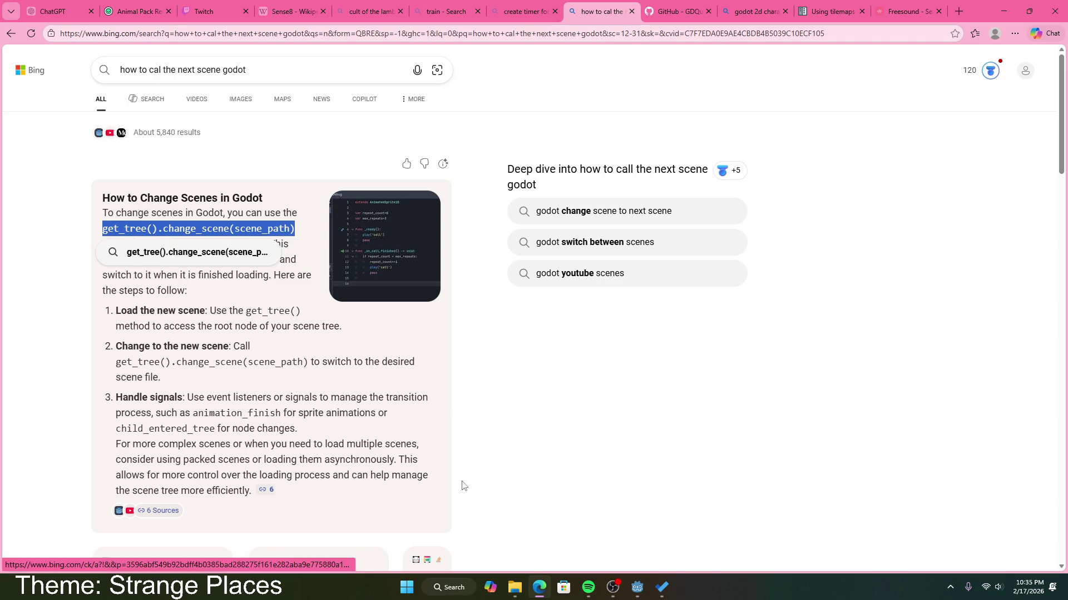
{"action": "left_click", "coordinate": [637, 587]}
{"action": "left_click_drag", "start_coordinate": [442, 295], "coordinate": [349, 281]}
Paste change_scene over line 16's comment, drop in the fade_in.tscn path, and save.
{"action": "left_click", "coordinate": [194, 138]}
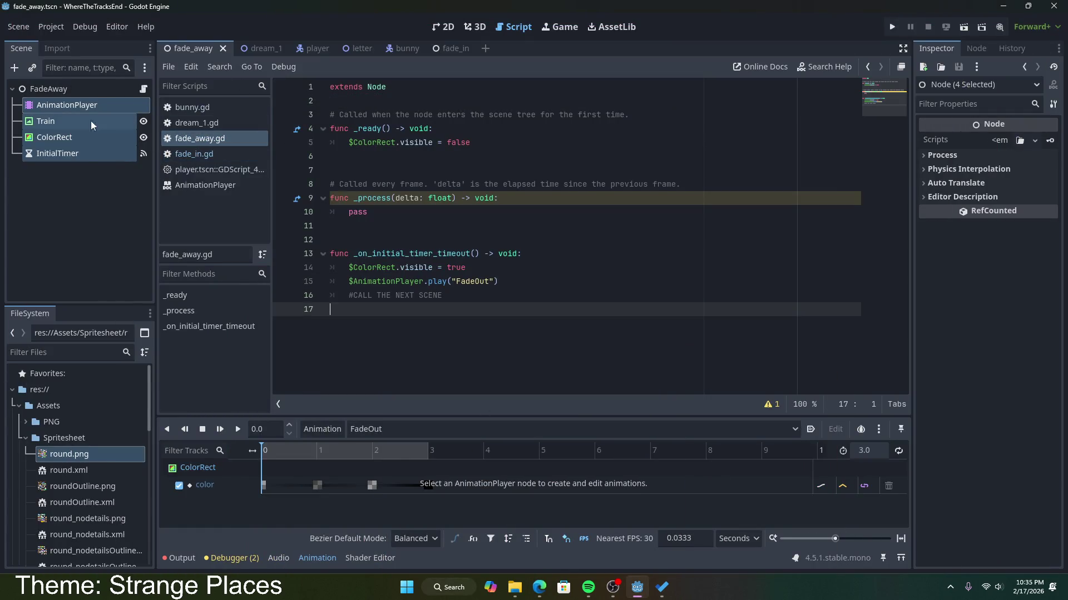
{"action": "mouse_move", "coordinate": [442, 295]}
{"action": "left_mouse_down"}
{"action": "mouse_move", "coordinate": [362, 281]}
{"action": "mouse_move", "coordinate": [348, 295]}
{"action": "left_mouse_up"}
{"action": "key", "text": "ctrl+v"}
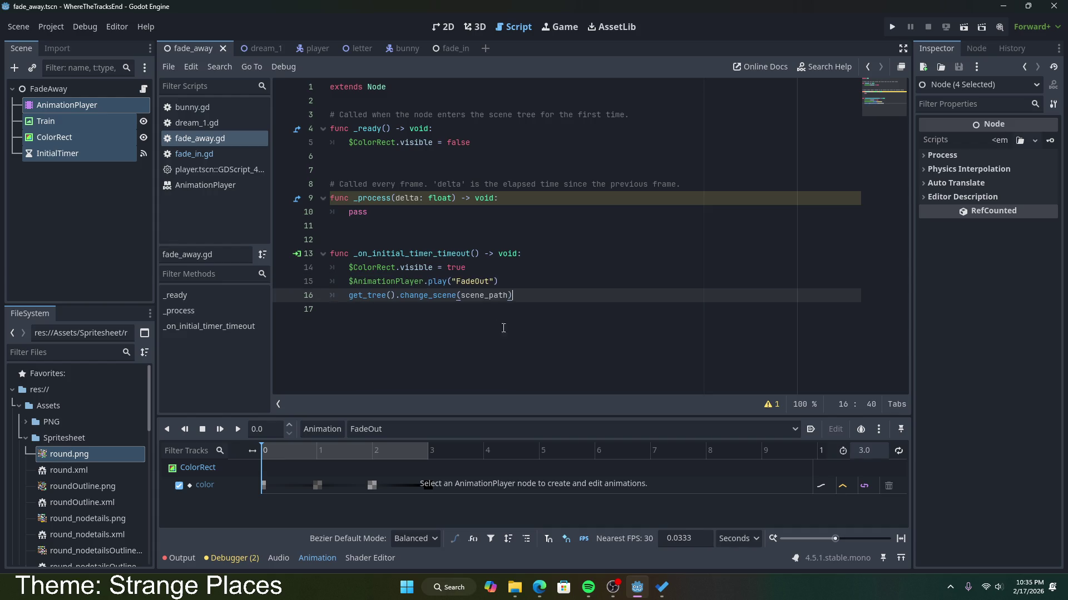
{"action": "double_click", "coordinate": [465, 295]}
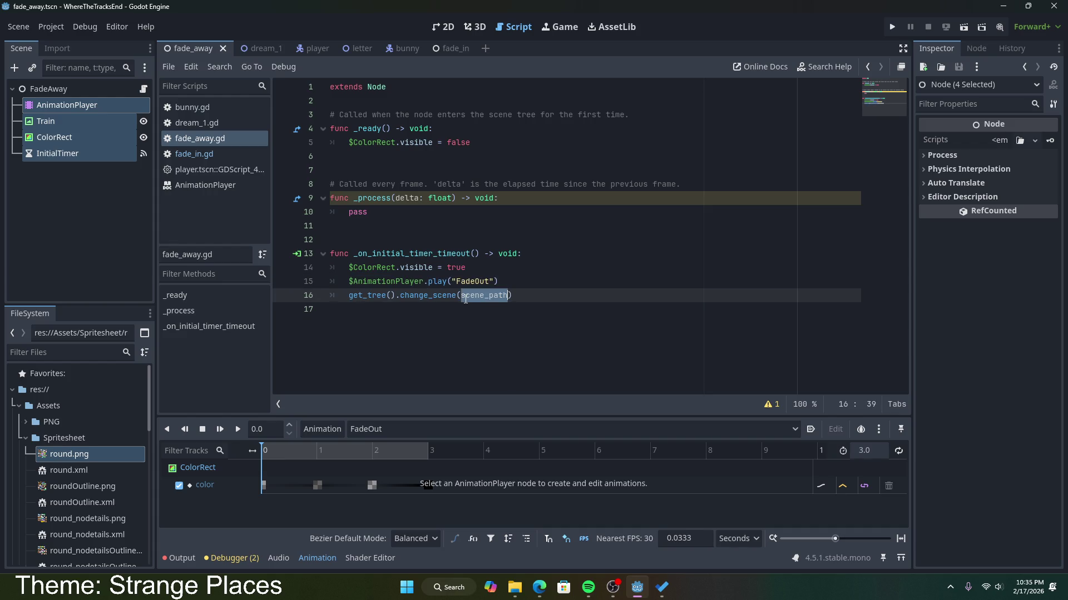
{"action": "left_click", "coordinate": [26, 438]}
{"action": "left_click", "coordinate": [23, 407]}
{"action": "left_click", "coordinate": [20, 406]}
{"action": "scroll", "coordinate": [92, 445], "scroll_direction": "down", "scroll_amount": 2}
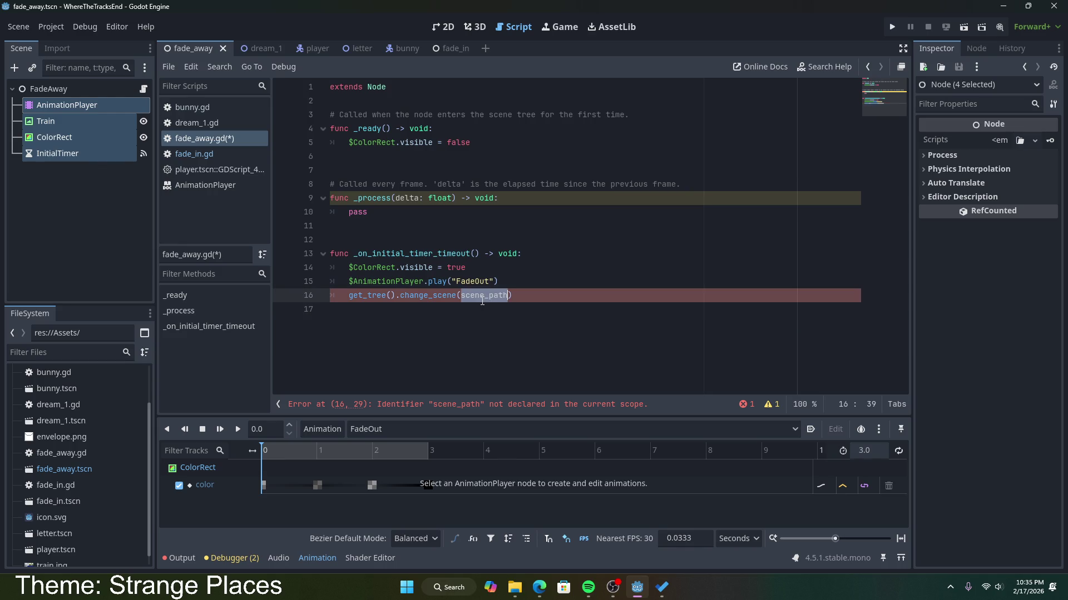
{"action": "key", "text": "BackSpace"}
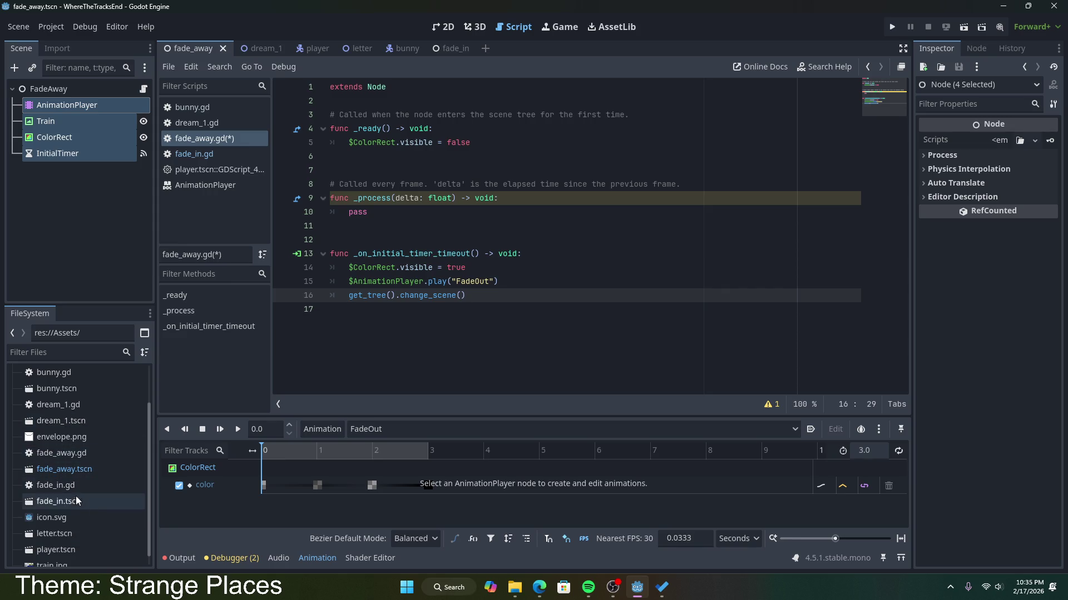
{"action": "left_click_drag", "start_coordinate": [73, 500], "coordinate": [463, 295]}
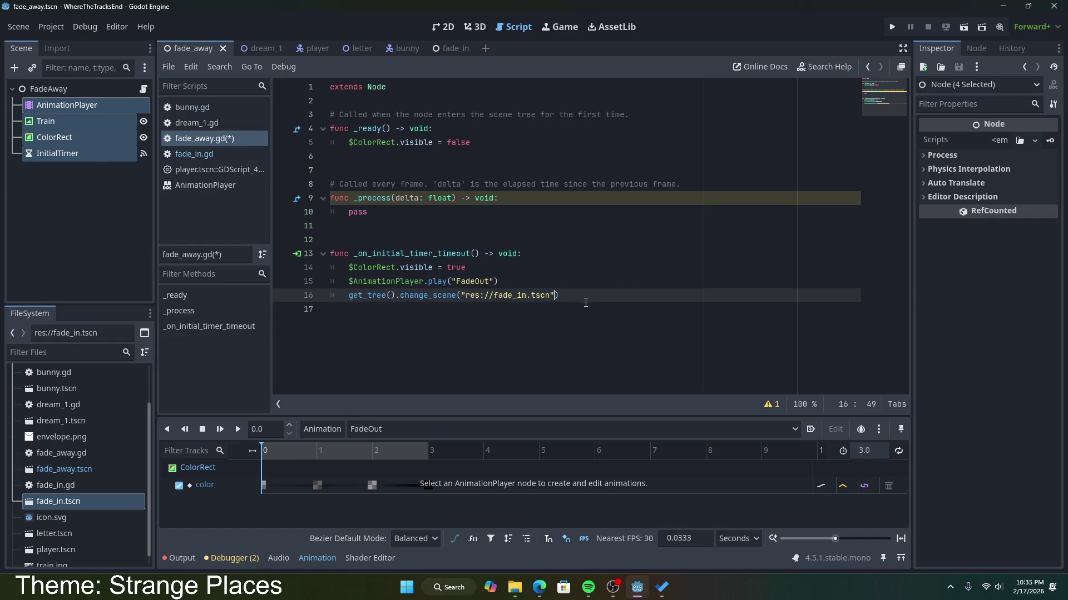
{"action": "type", "text": ")"}
{"action": "key", "text": "ctrl+s"}
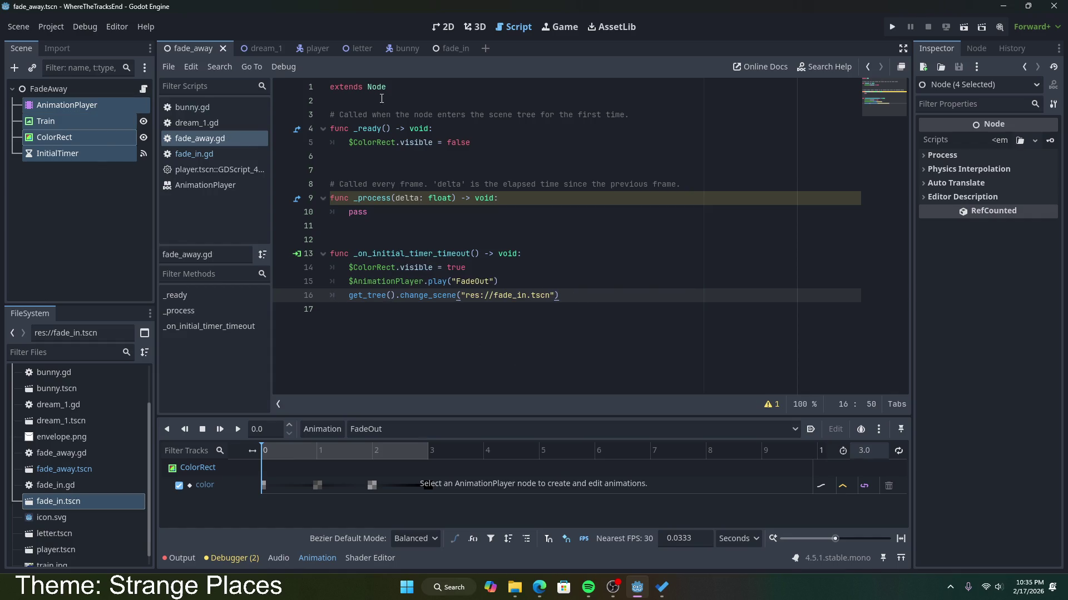
Look over fade_in.gd in the fade_in scene, including the _ready method documentation.
{"action": "left_click", "coordinate": [441, 48]}
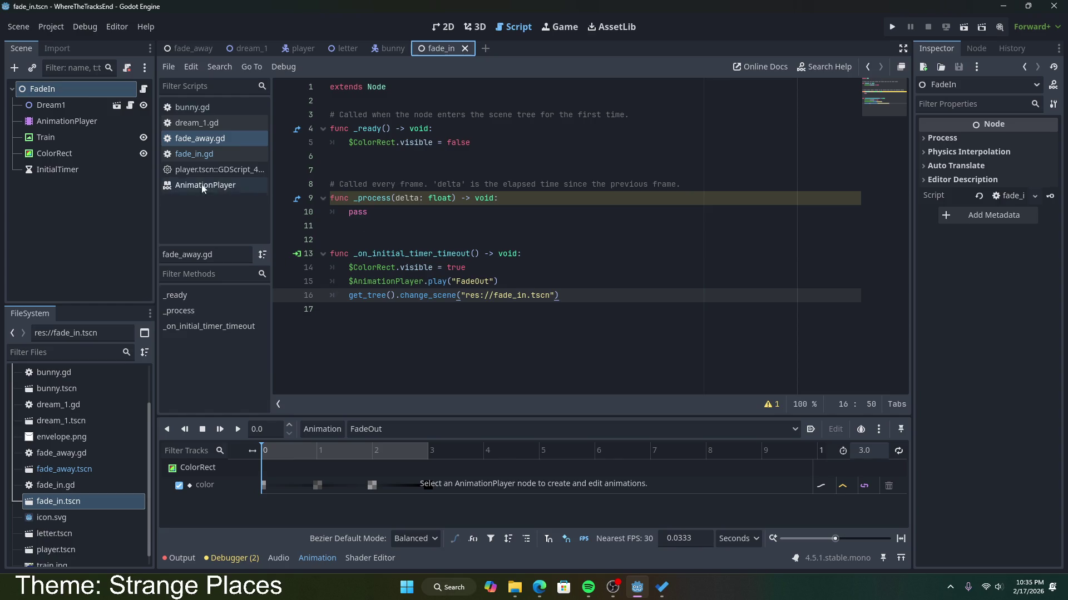
{"action": "left_click", "coordinate": [403, 214]}
{"action": "left_click", "coordinate": [336, 198]}
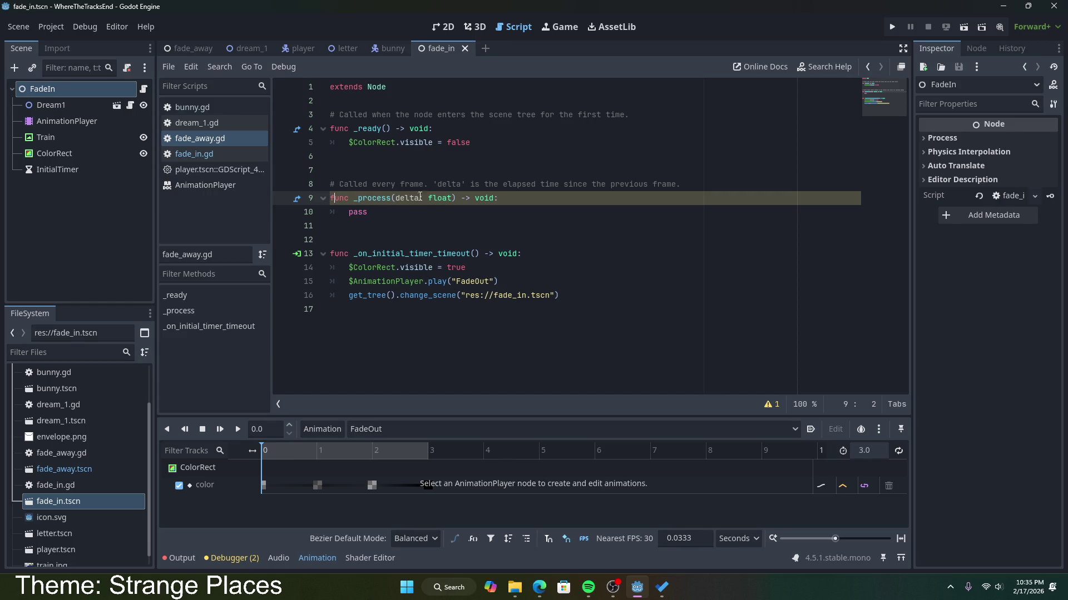
{"action": "left_click", "coordinate": [298, 129]}
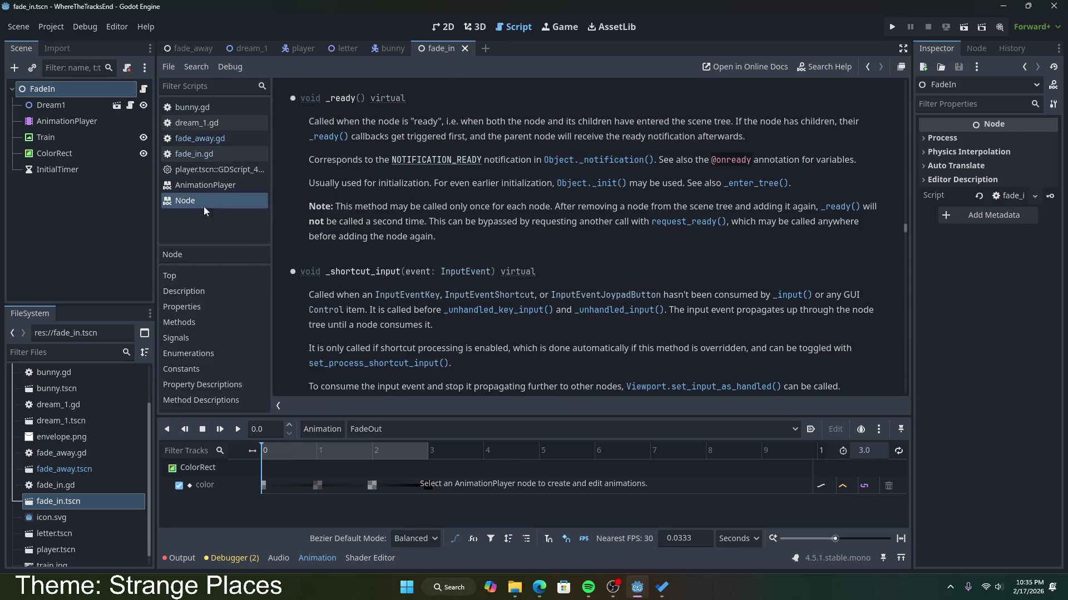
{"action": "left_click", "coordinate": [219, 153]}
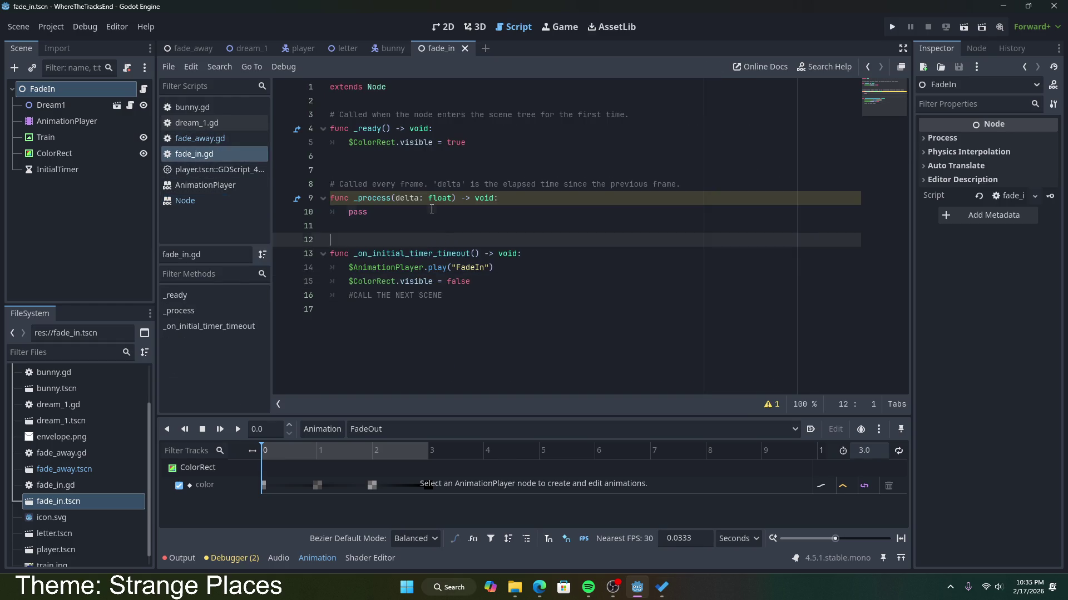
{"action": "left_click", "coordinate": [478, 145]}
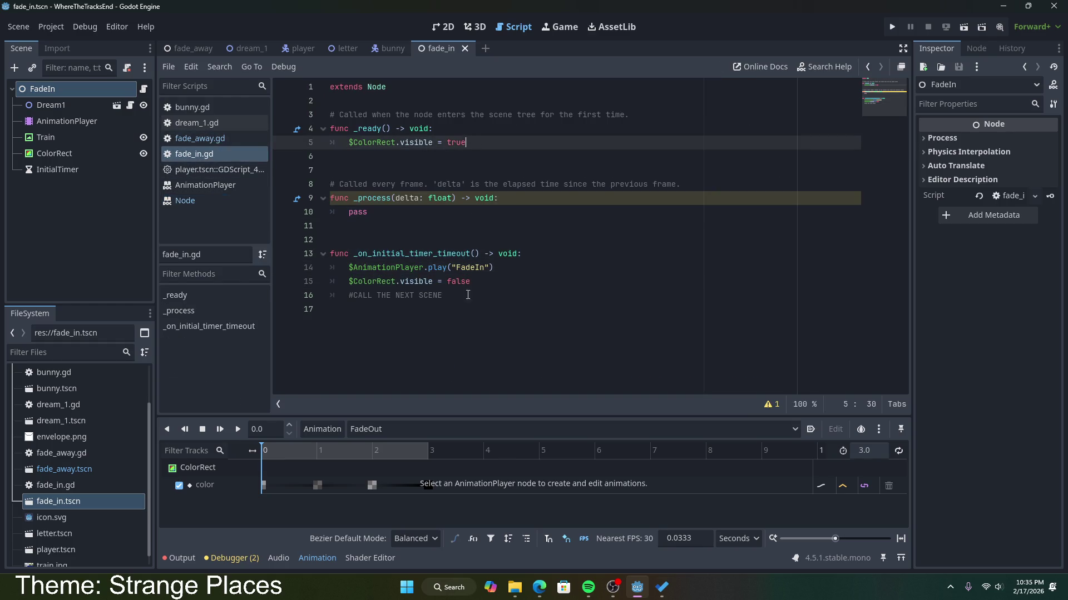
{"action": "left_click", "coordinate": [489, 281]}
{"action": "left_click", "coordinate": [519, 267]}
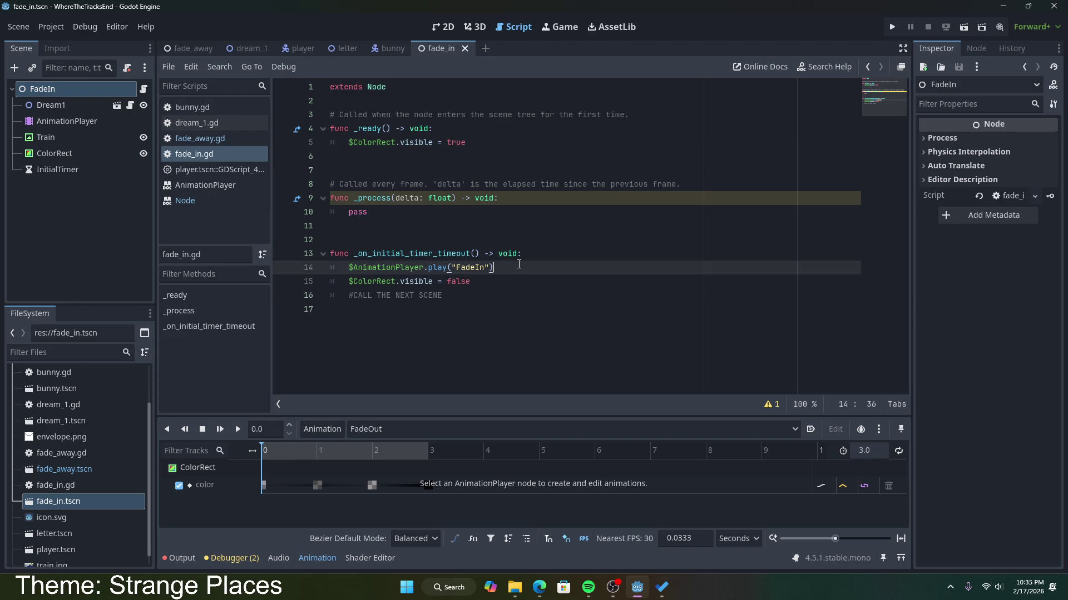
{"action": "left_click", "coordinate": [483, 285]}
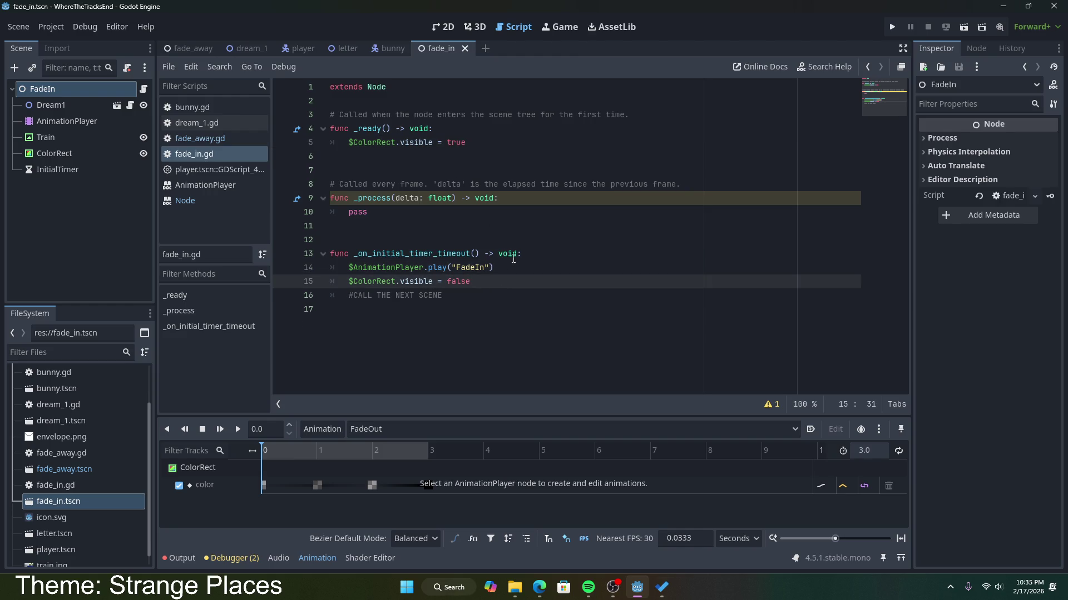
Rewrite the line-16 comment to read #START DREAM1.
{"action": "left_click_drag", "start_coordinate": [494, 268], "coordinate": [347, 267]}
{"action": "left_click", "coordinate": [481, 285]}
{"action": "mouse_move", "coordinate": [480, 285]}
{"action": "left_mouse_down"}
{"action": "mouse_move", "coordinate": [349, 282]}
{"action": "mouse_move", "coordinate": [348, 267]}
{"action": "mouse_move", "coordinate": [445, 295]}
{"action": "mouse_move", "coordinate": [478, 287]}
{"action": "mouse_move", "coordinate": [346, 295]}
{"action": "mouse_move", "coordinate": [491, 287]}
{"action": "mouse_move", "coordinate": [354, 300]}
{"action": "left_mouse_up"}
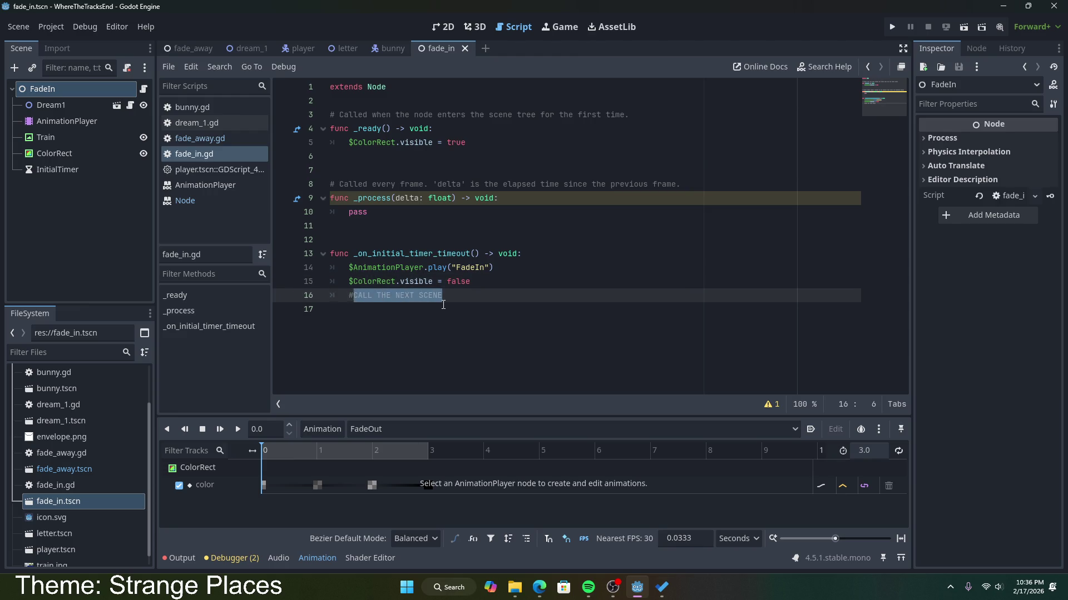
{"action": "type", "text": "START DREAM"}
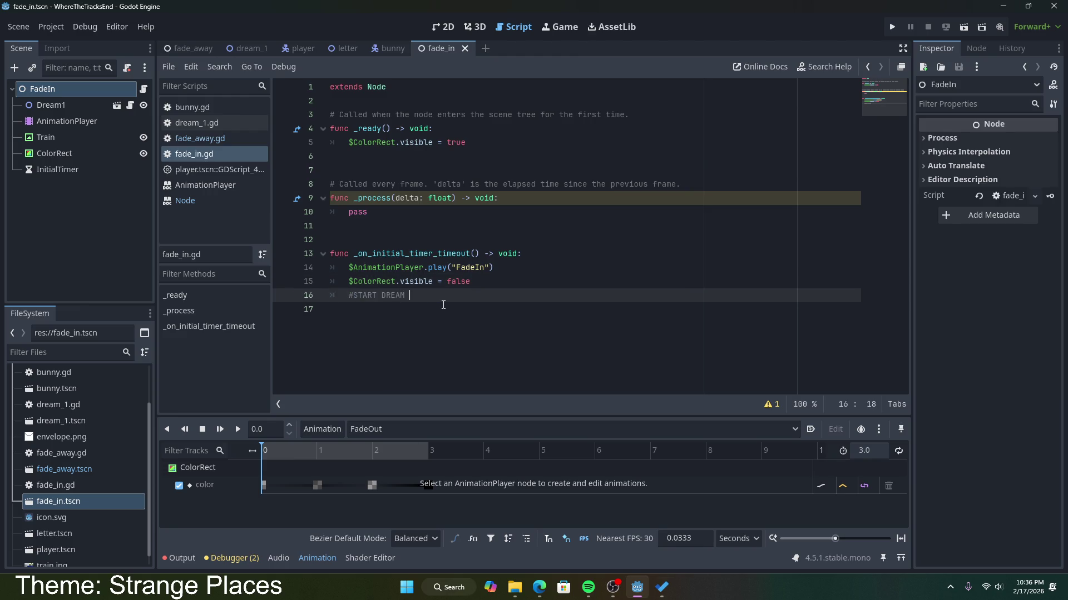
{"action": "key", "text": "BackSpace"}
{"action": "key", "text": "BackSpace"}
{"action": "type", "text": "1"}
{"action": "left_click", "coordinate": [547, 275]}
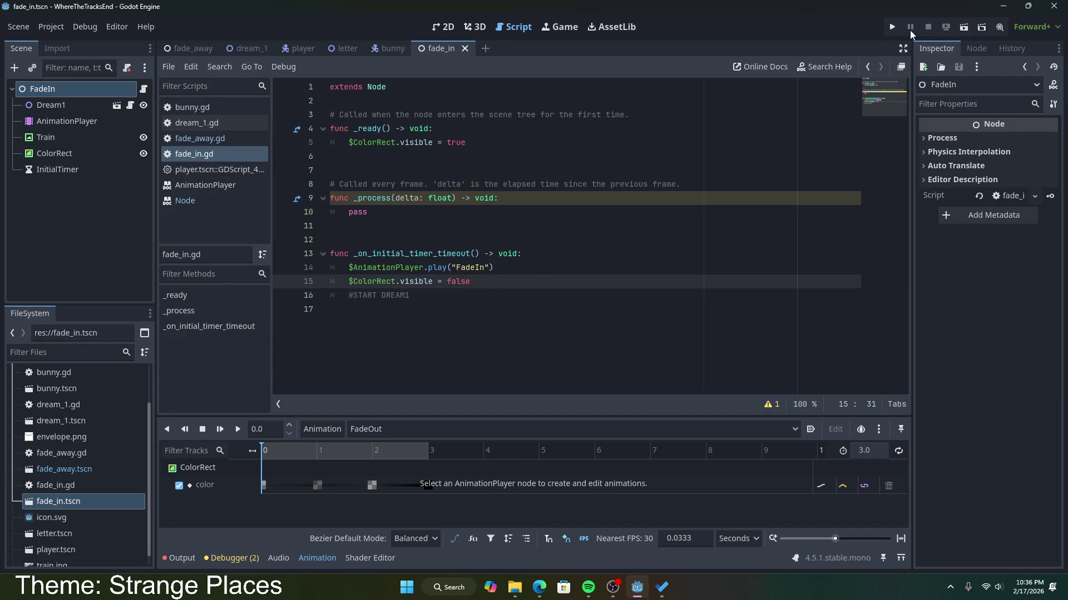
Run the project and trace the nonexistent change_scene error to fade_away.gd line 16.
{"action": "left_click", "coordinate": [889, 29]}
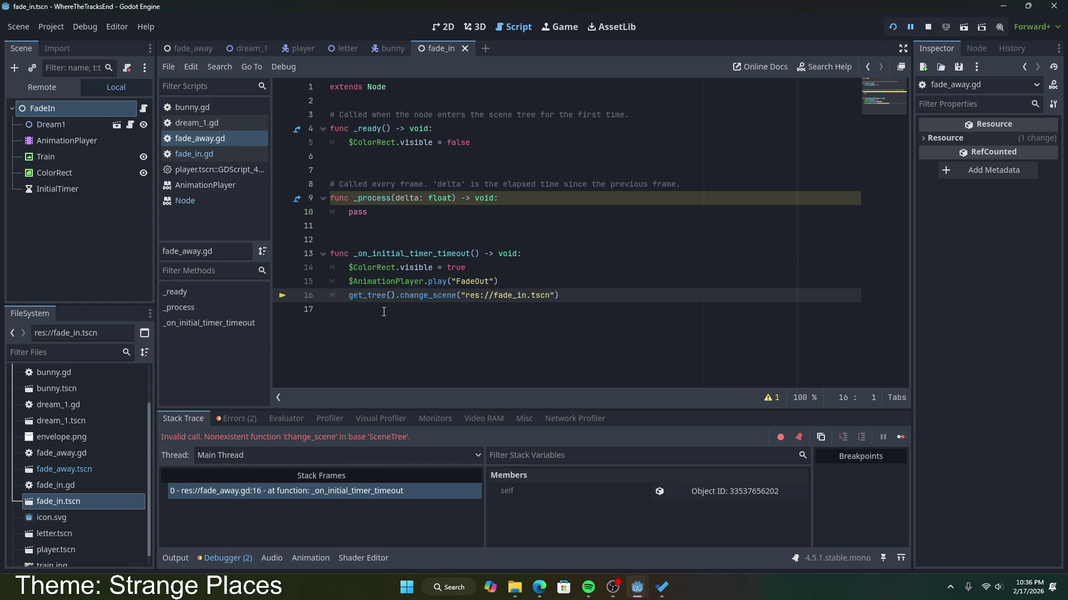
{"action": "left_click", "coordinate": [395, 297]}
{"action": "double_click", "coordinate": [510, 295]}
{"action": "left_click", "coordinate": [576, 299]}
Open and read the Node class documentation entry for get_tree().
{"action": "left_click", "coordinate": [428, 268]}
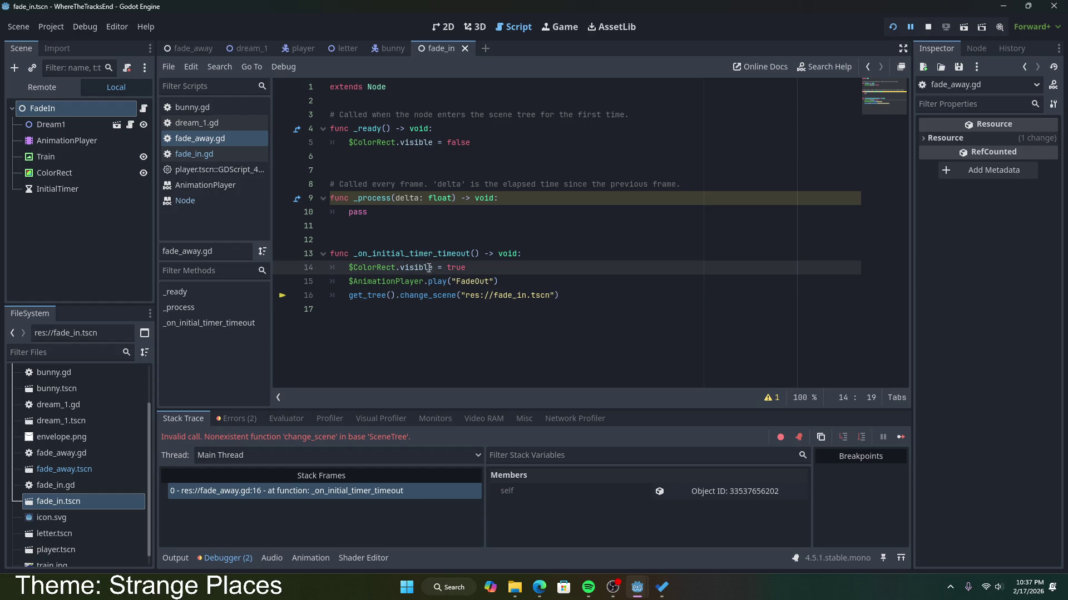
{"action": "left_click", "coordinate": [419, 268]}
{"action": "left_click", "coordinate": [437, 296]}
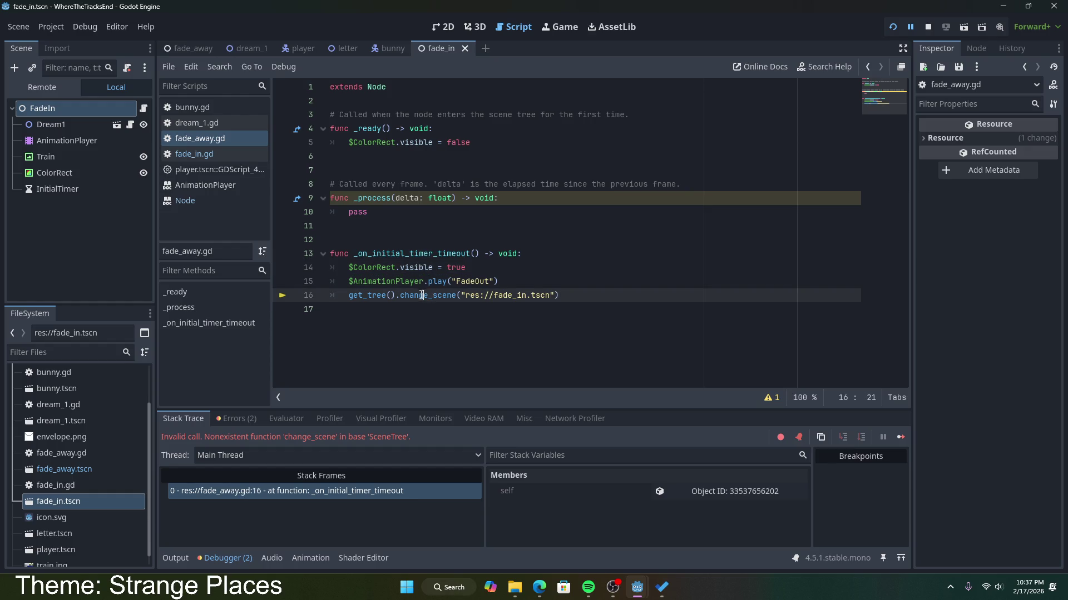
{"action": "left_click", "coordinate": [371, 295], "text": "ctrl"}
{"action": "scroll", "coordinate": [415, 239], "scroll_direction": "up", "scroll_amount": 2}
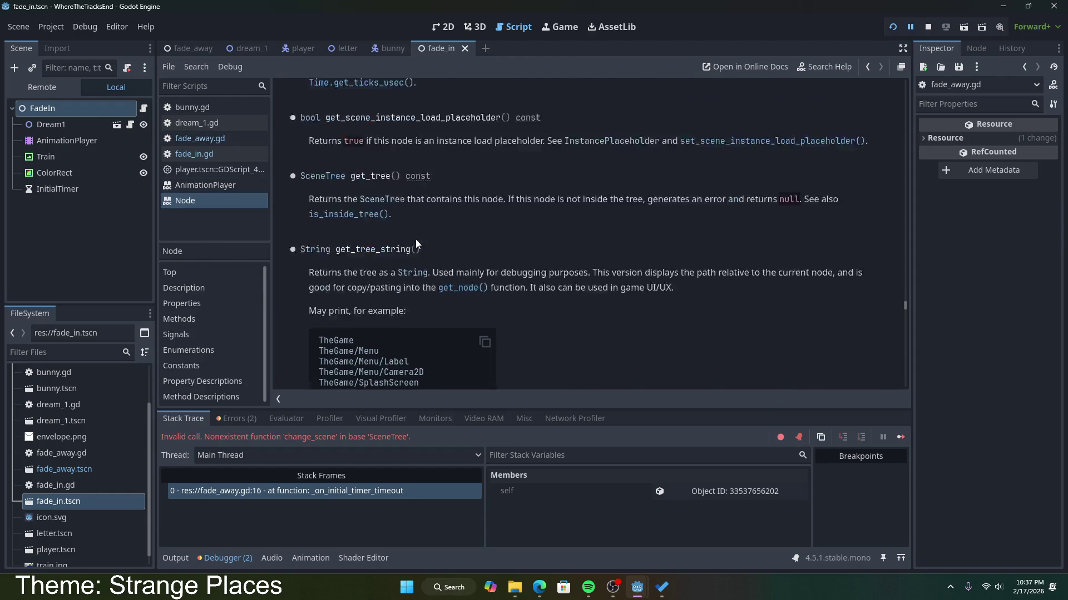
{"action": "mouse_move", "coordinate": [307, 161]}
{"action": "left_mouse_down"}
{"action": "mouse_move", "coordinate": [836, 161]}
{"action": "mouse_move", "coordinate": [856, 175]}
{"action": "left_mouse_up"}
{"action": "left_click", "coordinate": [685, 174]}
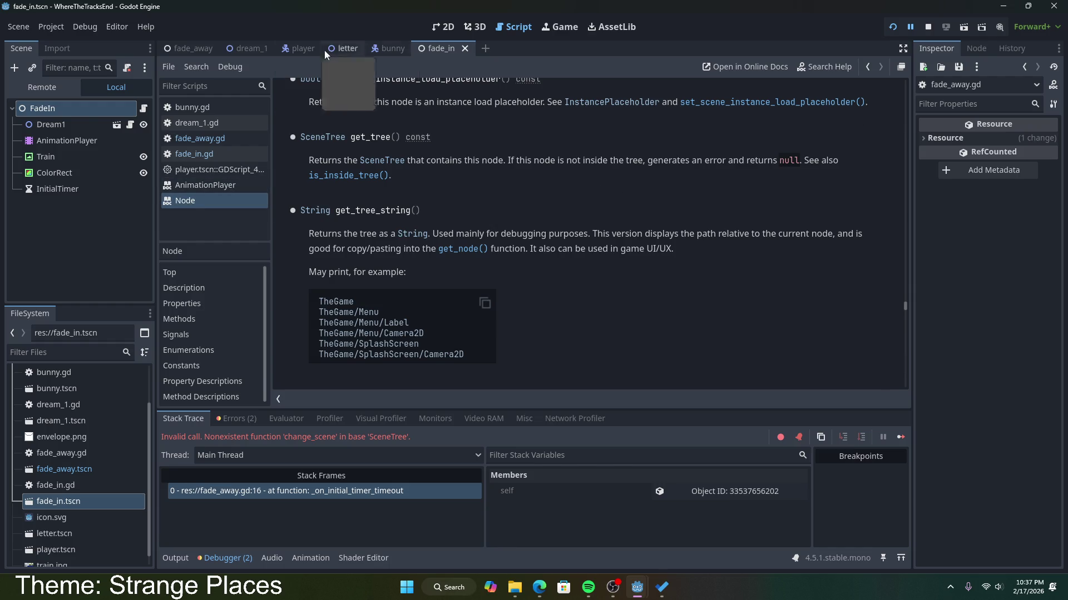
{"action": "left_click", "coordinate": [150, 25]}
{"action": "mouse_move", "coordinate": [96, 30]}
{"action": "mouse_move", "coordinate": [146, 26]}
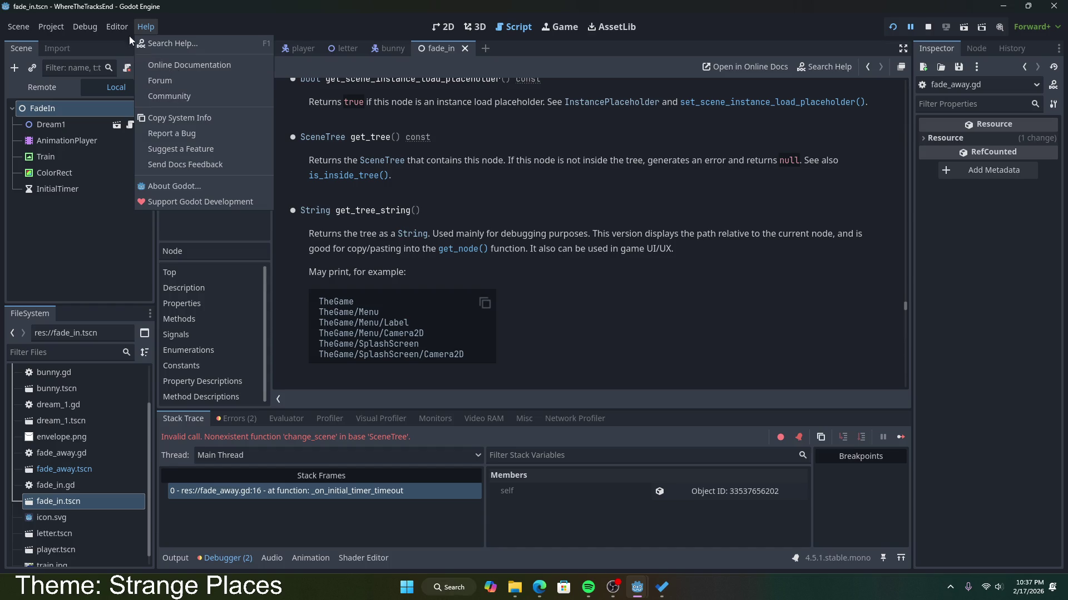
{"action": "mouse_move", "coordinate": [61, 34]}
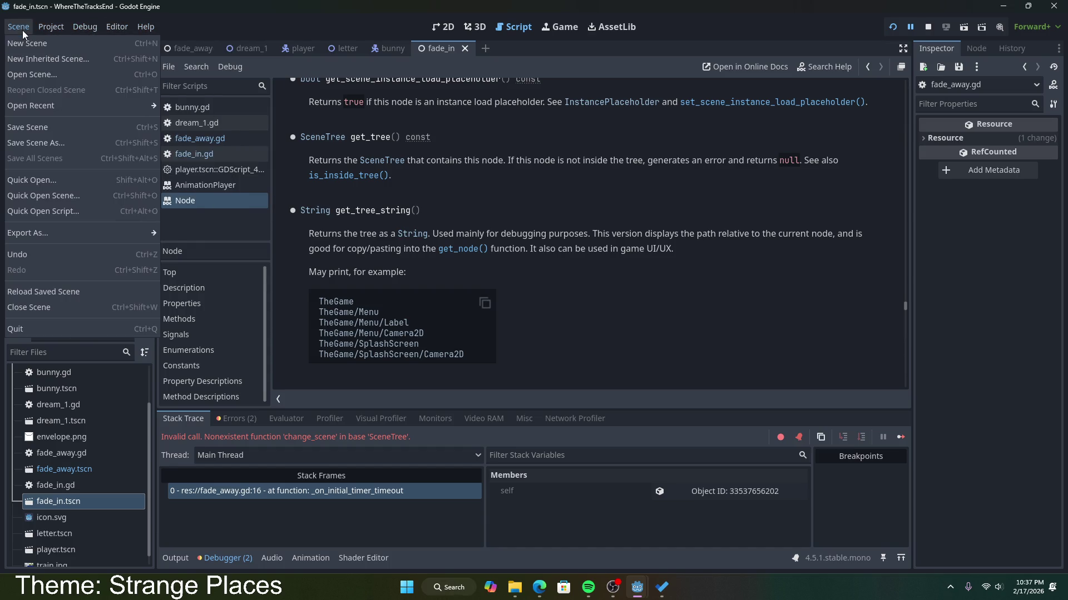
{"action": "scroll", "coordinate": [470, 211], "scroll_direction": "up", "scroll_amount": 3}
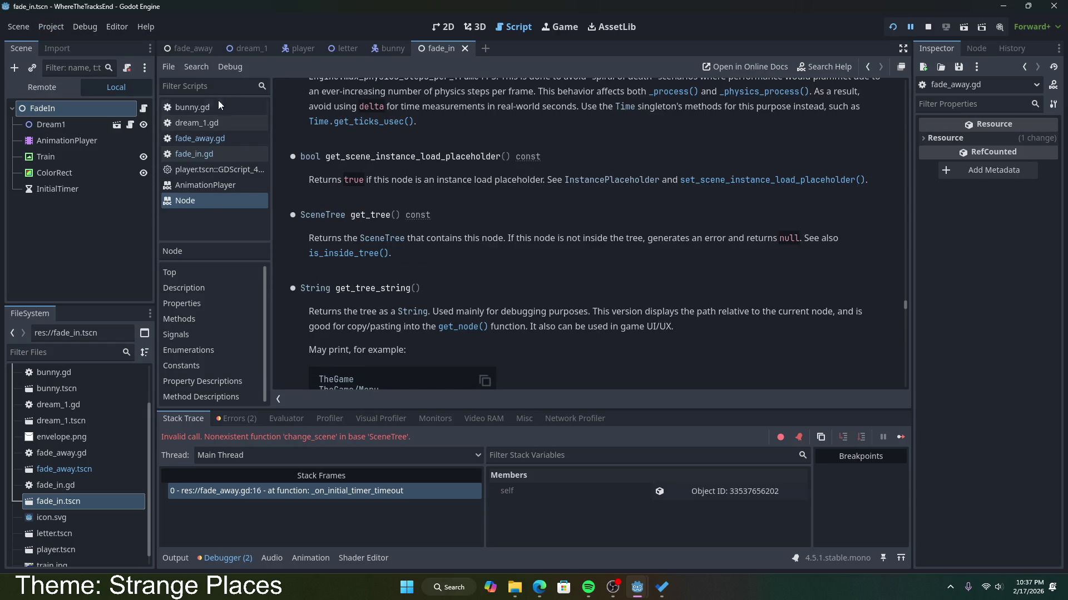
Return to the fade_in.gd code and review lines 12–16.
{"action": "left_click", "coordinate": [214, 152]}
{"action": "left_click", "coordinate": [548, 240]}
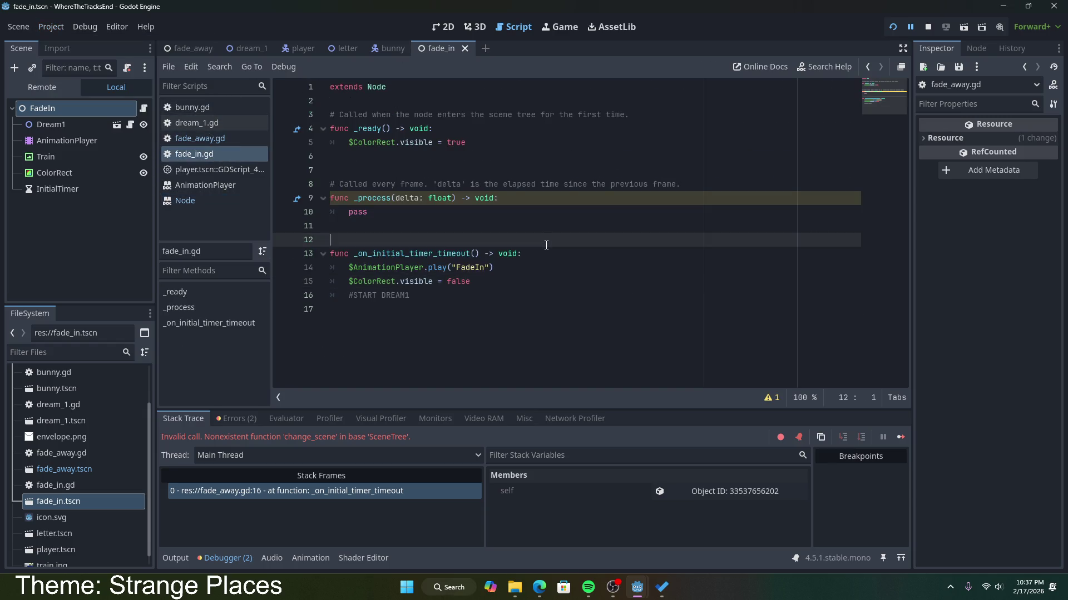
{"action": "left_click", "coordinate": [548, 262]}
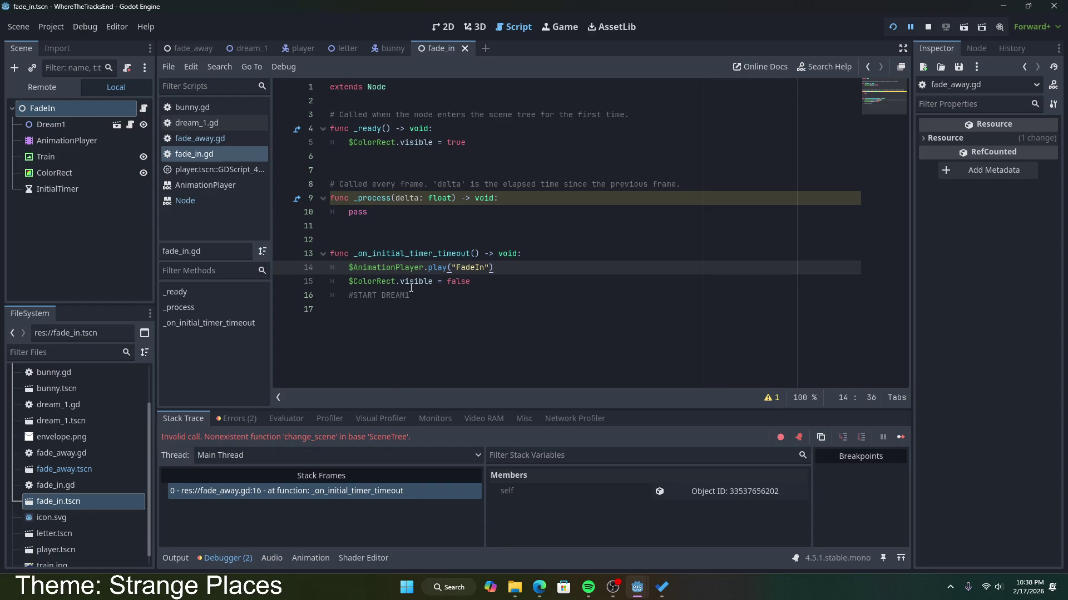
{"action": "left_click", "coordinate": [482, 279]}
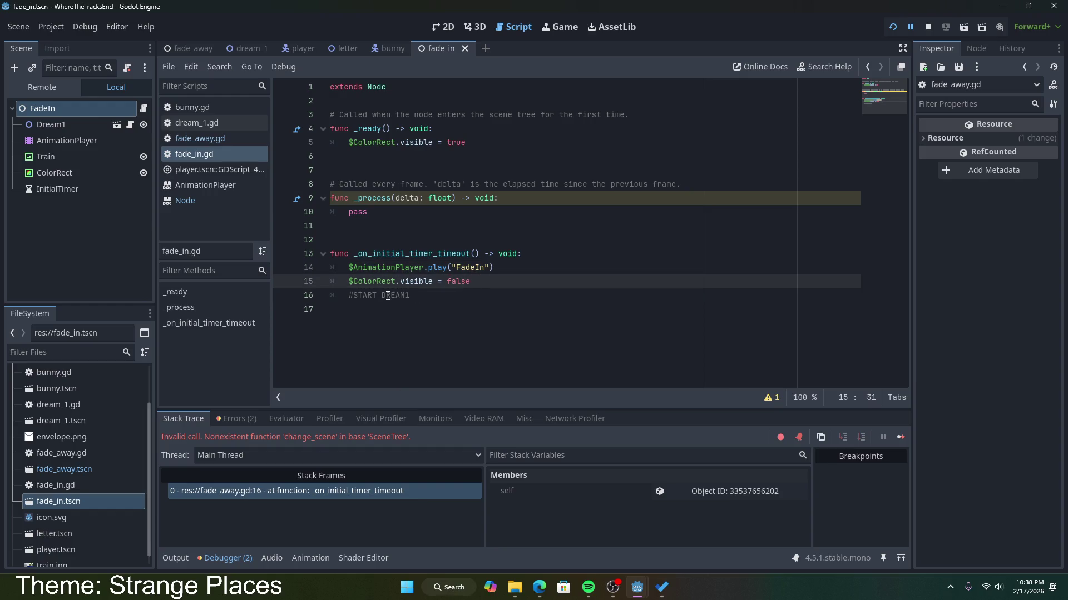
{"action": "left_click", "coordinate": [425, 295]}
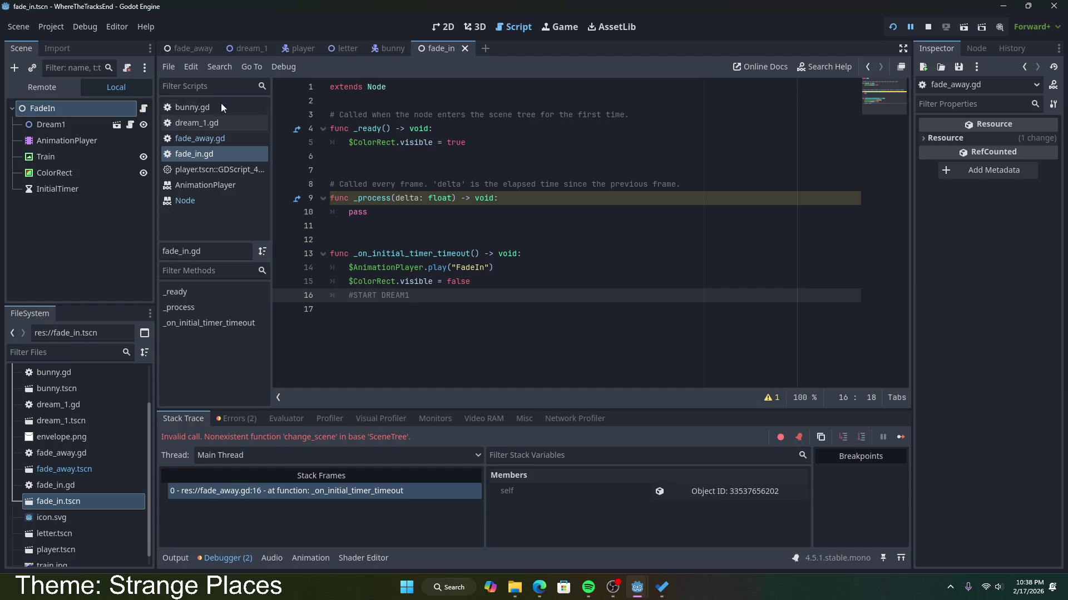
Change line 16 to change_scene_to_file("res://fade_in.tscn"), save, and rerun the game.
{"action": "left_click", "coordinate": [215, 144]}
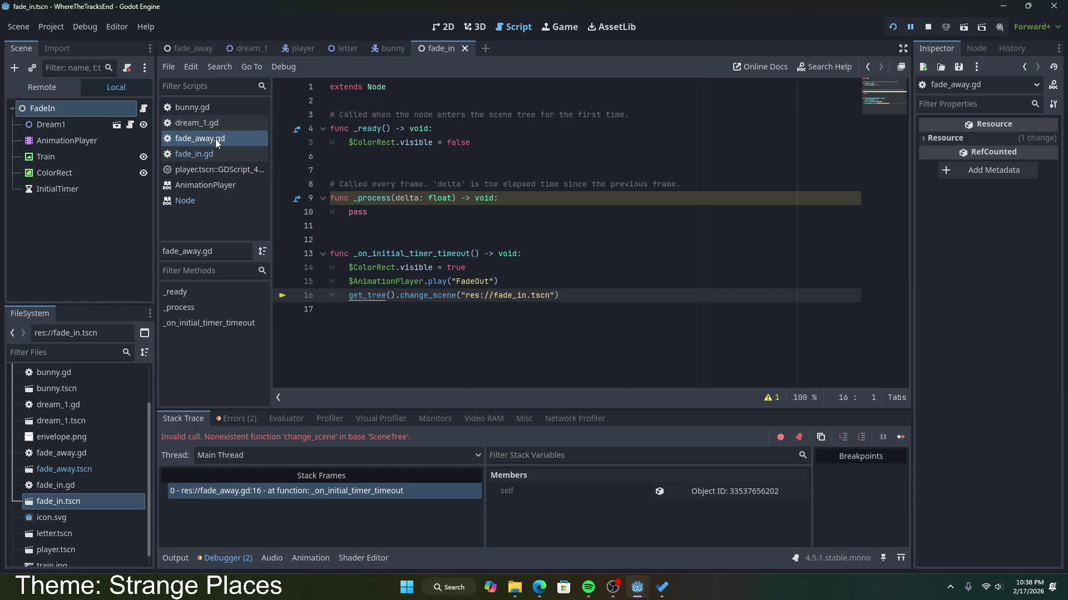
{"action": "double_click", "coordinate": [406, 295]}
{"action": "left_click", "coordinate": [405, 296]}
{"action": "key", "text": "ctrl+space"}
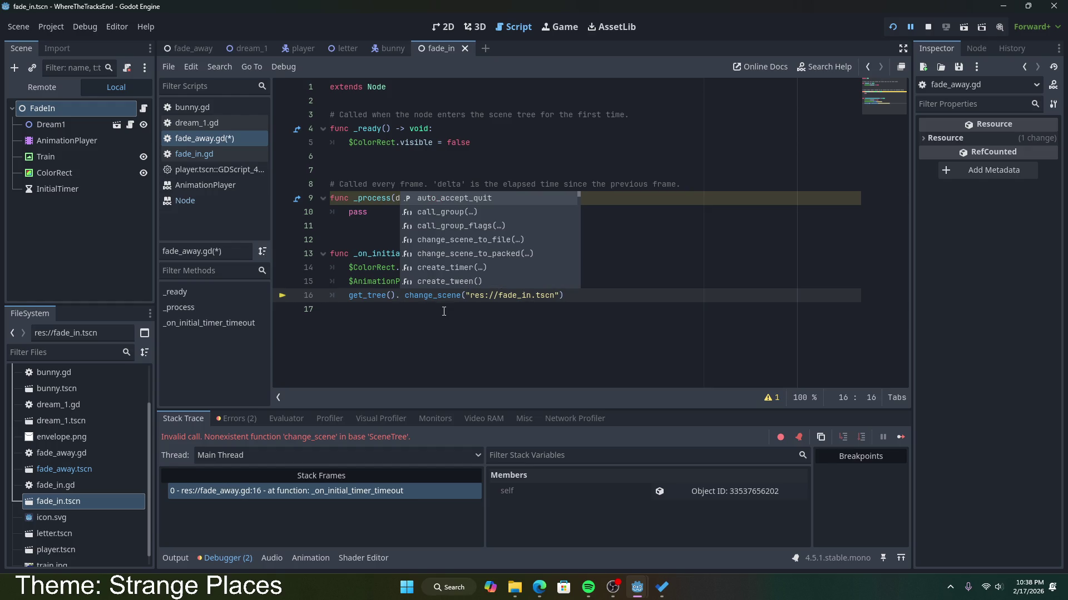
{"action": "key", "text": "Escape"}
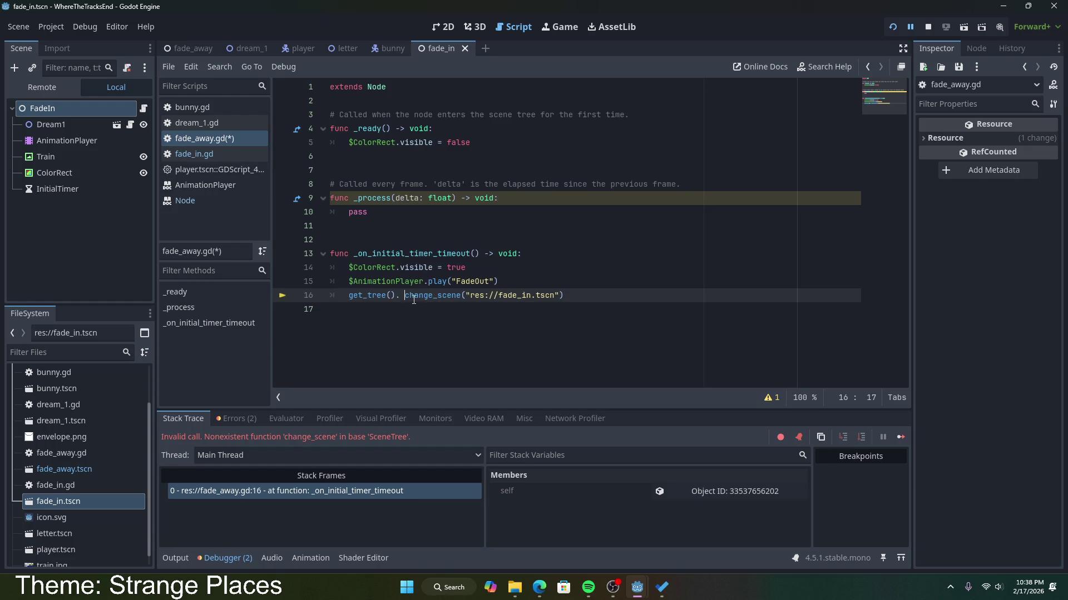
{"action": "key", "text": "BackSpace"}
{"action": "left_click", "coordinate": [457, 295]}
{"action": "type", "text": "_"}
{"action": "left_click", "coordinate": [492, 310]}
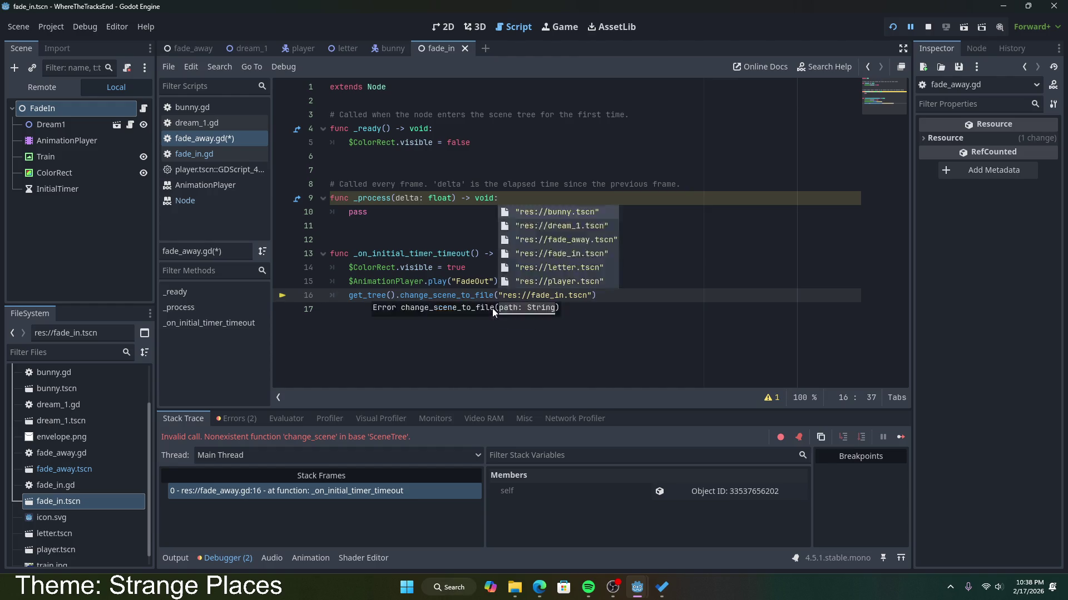
{"action": "key", "text": "Escape"}
{"action": "key", "text": "ctrl+s"}
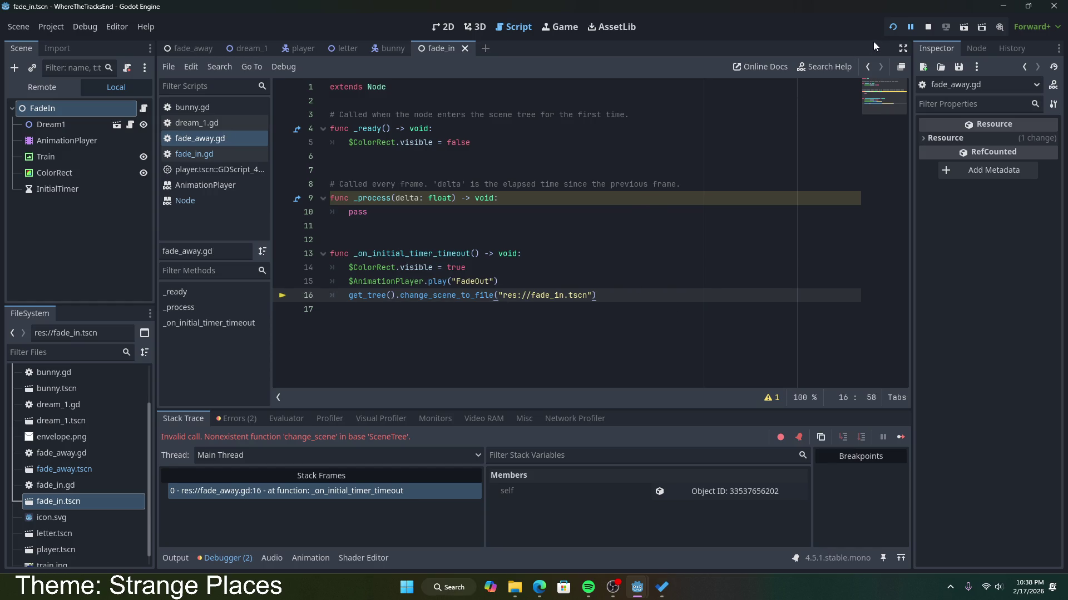
{"action": "left_click", "coordinate": [892, 26]}
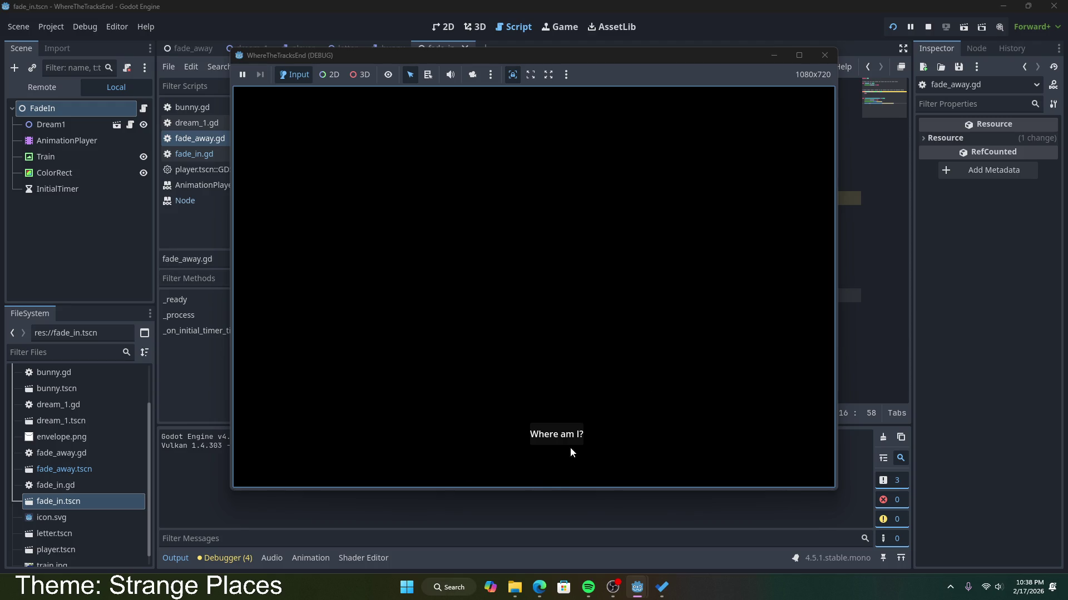
{"action": "left_click", "coordinate": [825, 55]}
{"action": "left_click", "coordinate": [507, 283]}
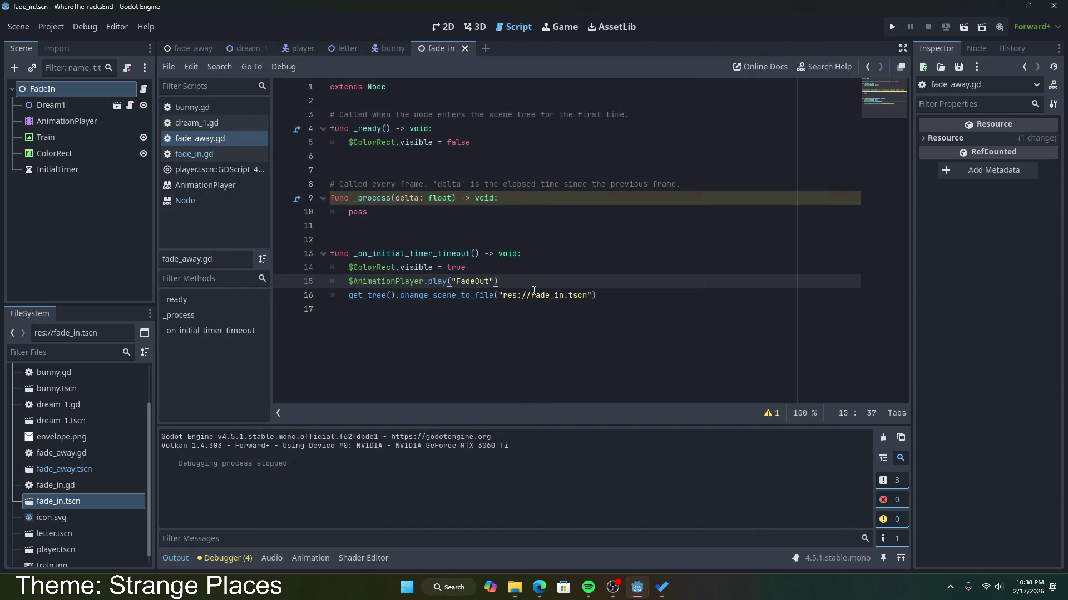
{"action": "mouse_move", "coordinate": [534, 293]}
{"action": "left_click_drag", "start_coordinate": [498, 282], "coordinate": [350, 279]}
{"action": "left_click", "coordinate": [497, 282]}
{"action": "mouse_move", "coordinate": [514, 287]}
{"action": "left_mouse_down"}
{"action": "mouse_move", "coordinate": [341, 283]}
{"action": "mouse_move", "coordinate": [622, 298]}
{"action": "left_mouse_up"}
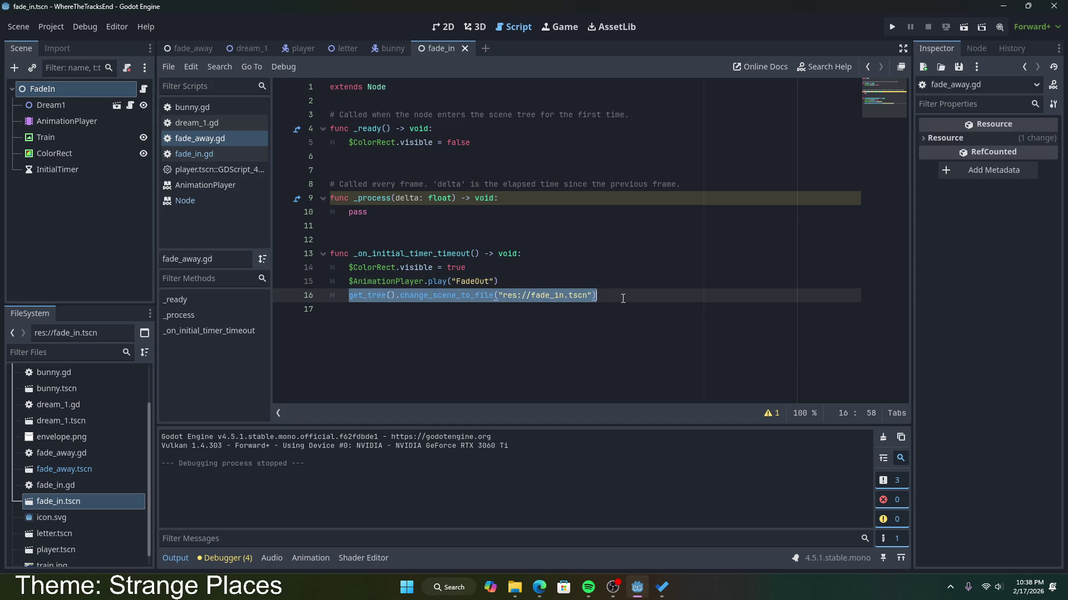
{"action": "left_click", "coordinate": [627, 278]}
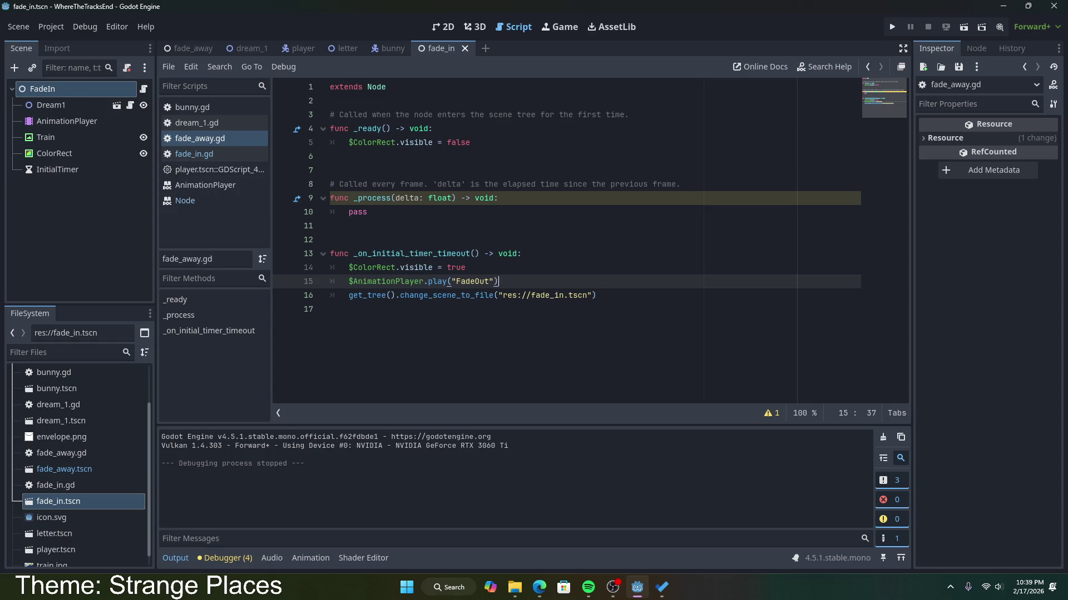
{"action": "key", "text": "alt+Tab"}
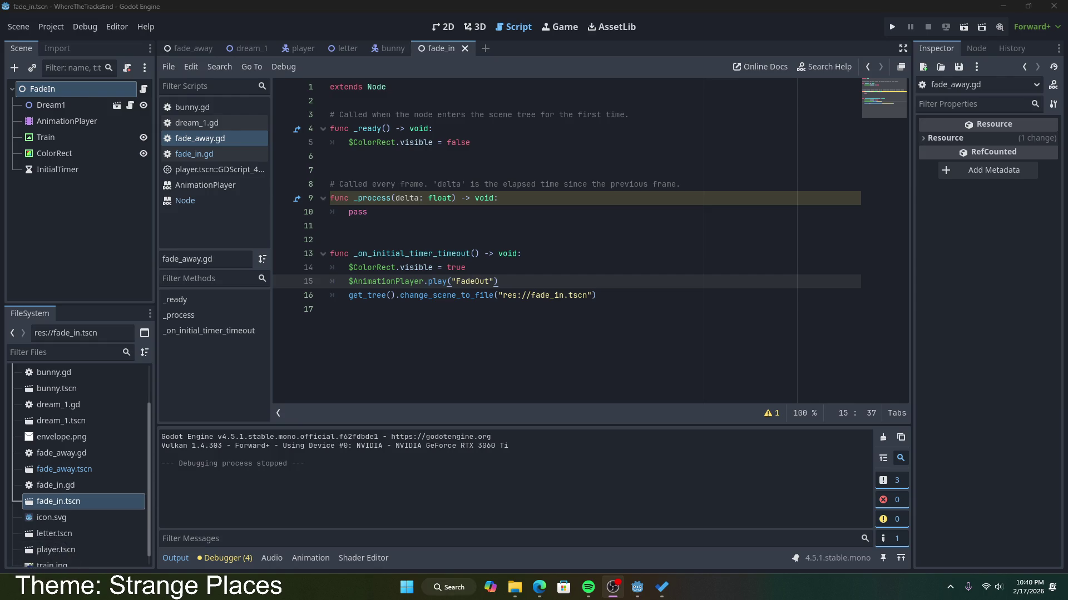
{"action": "left_click", "coordinate": [510, 278]}
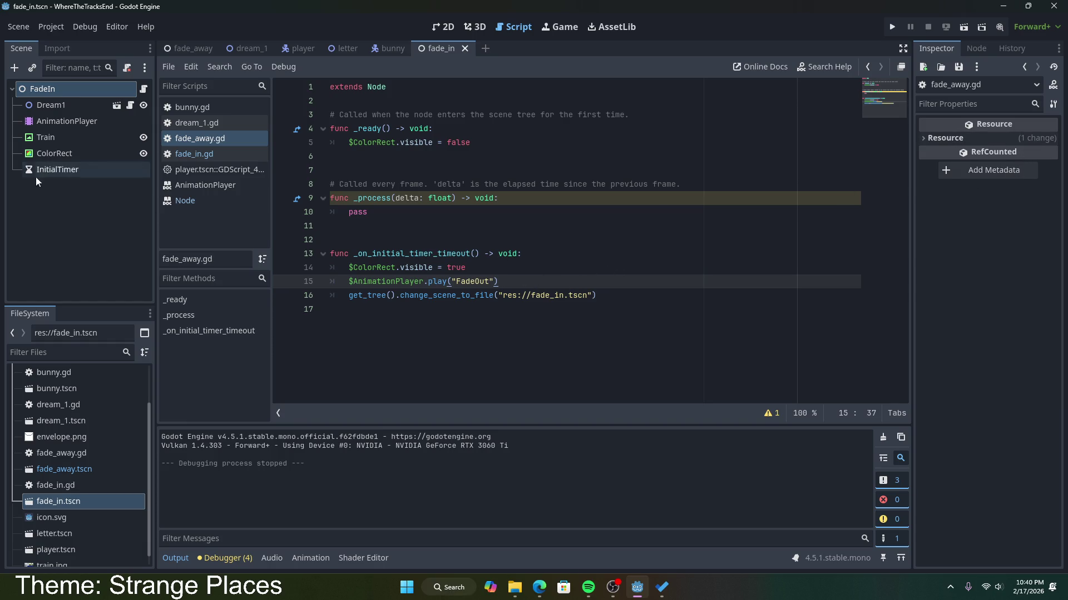
Check InitialTimer's 3.0 s wait, One Shot and Autostart settings in the Inspector.
{"action": "right_click", "coordinate": [69, 91]}
{"action": "left_click", "coordinate": [507, 287]}
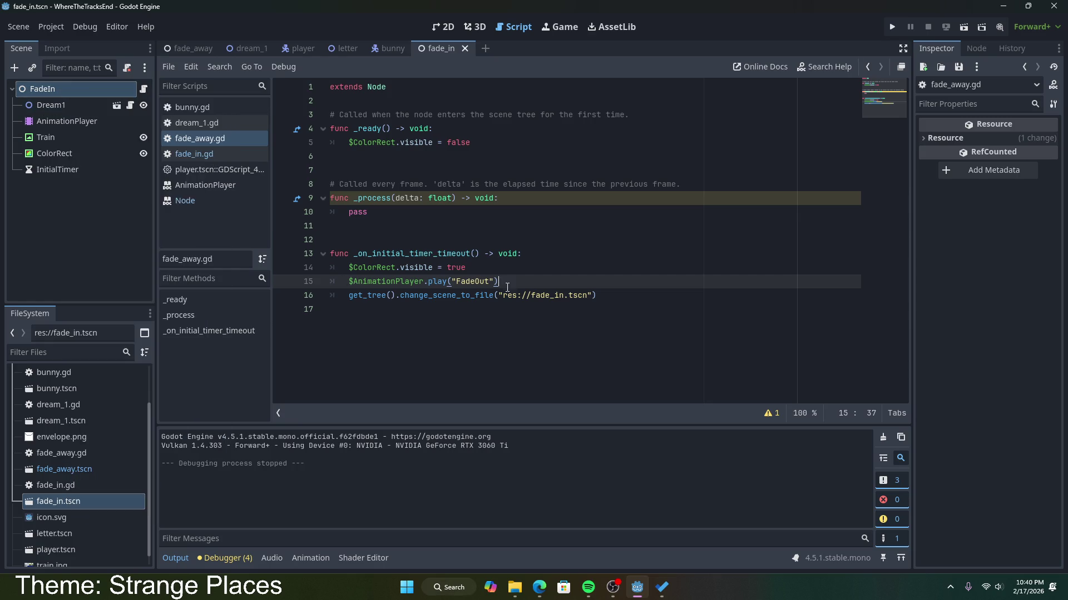
{"action": "left_click", "coordinate": [81, 171]}
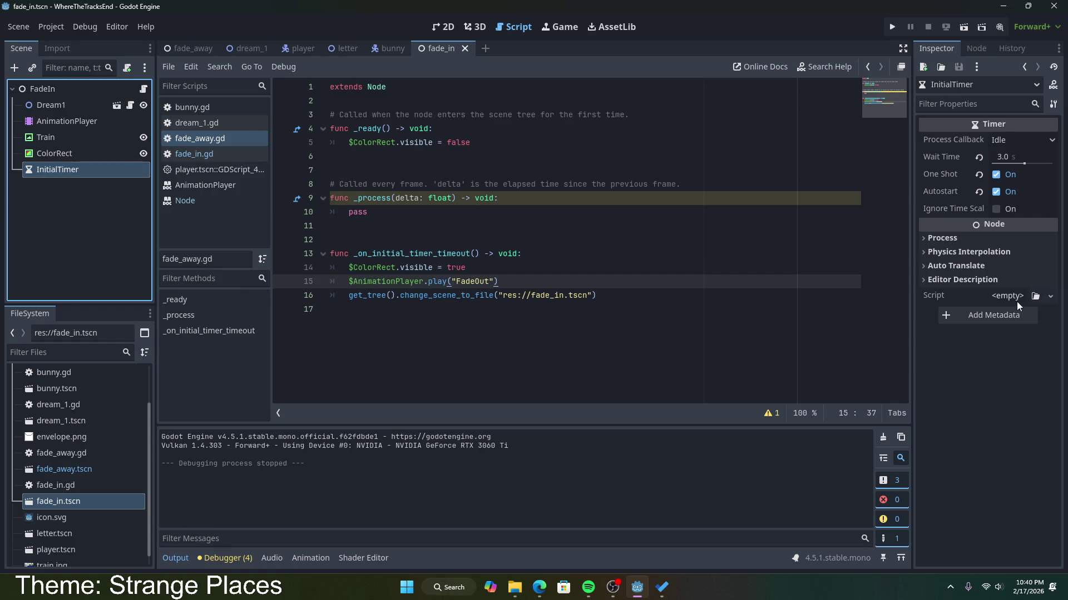
{"action": "left_click", "coordinate": [939, 174]}
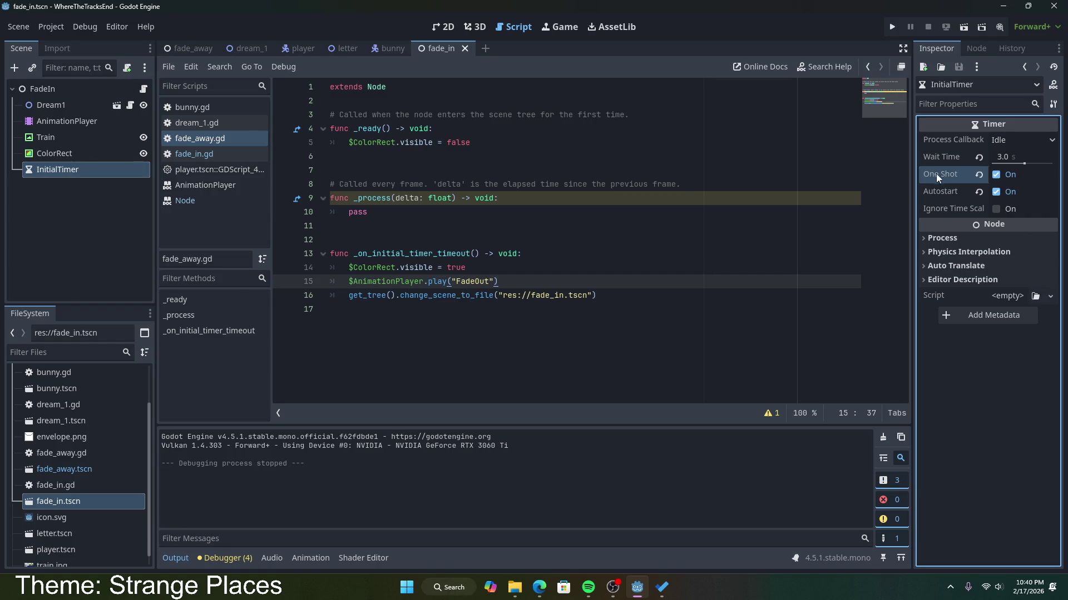
{"action": "mouse_move", "coordinate": [932, 174]}
Add a Timer child node under the FadeIn root.
{"action": "right_click", "coordinate": [87, 89]}
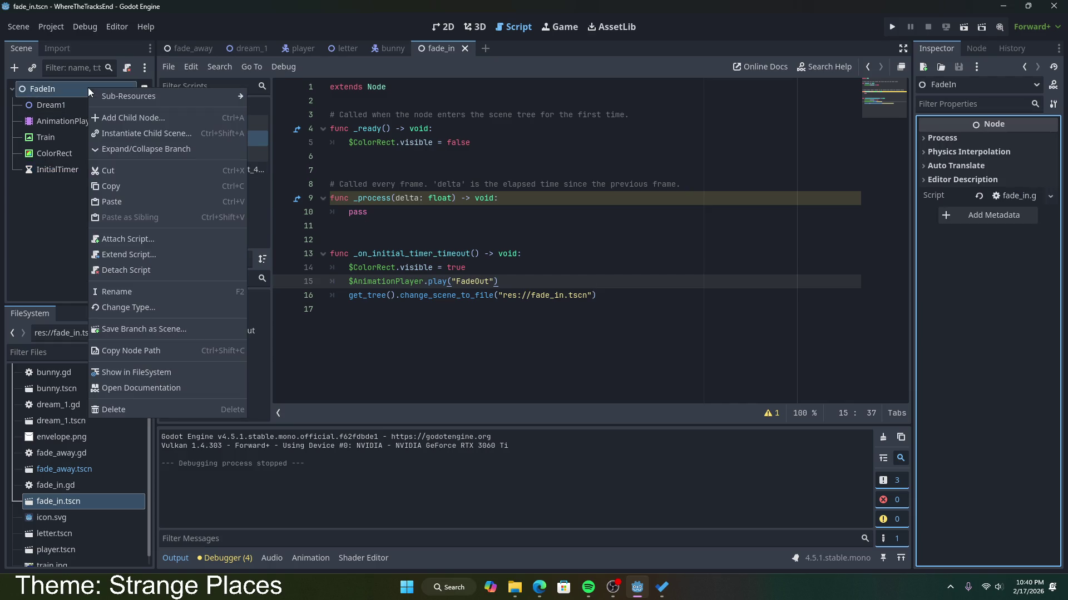
{"action": "left_click", "coordinate": [111, 96]}
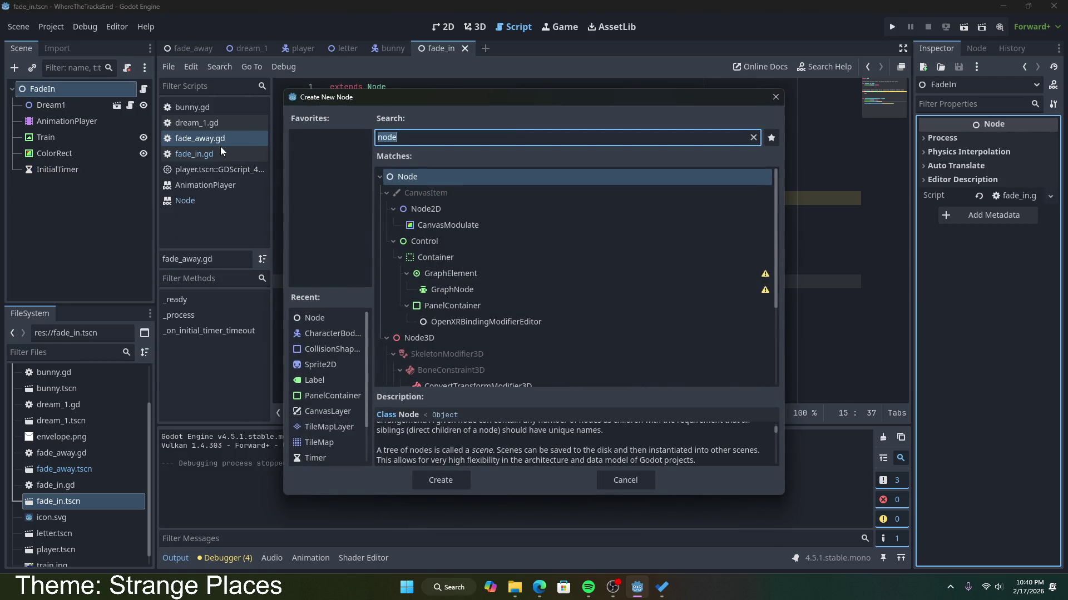
{"action": "type", "text": "timer"}
{"action": "key", "text": "Return"}
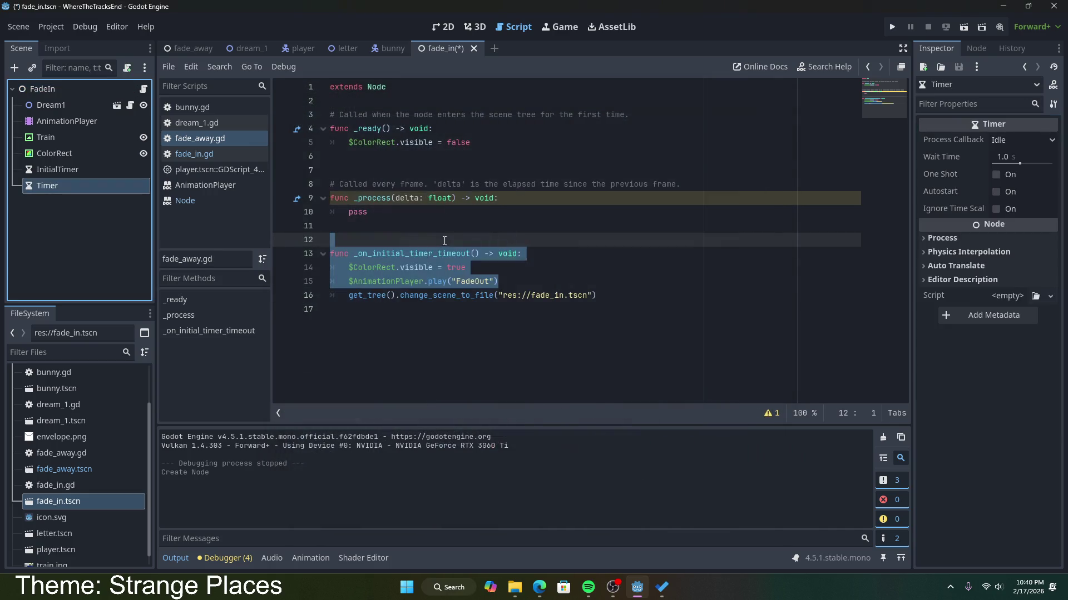
Rename the new Timer node to NextSceneTimer.
{"action": "double_click", "coordinate": [65, 186]}
{"action": "right_click", "coordinate": [65, 186]}
{"action": "left_click", "coordinate": [79, 273]}
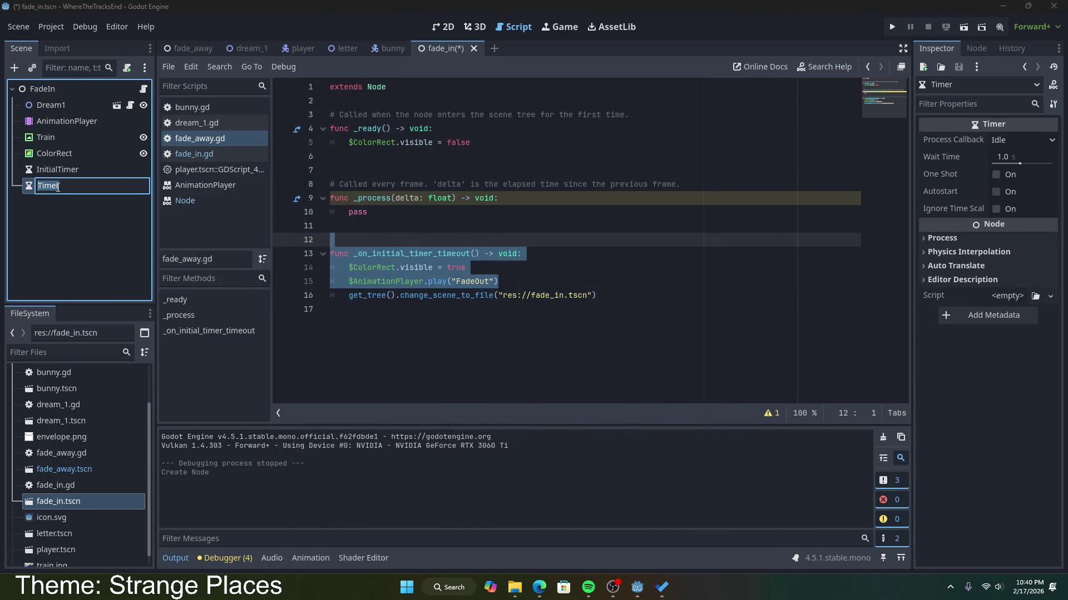
{"action": "type", "text": "NextSceneT"}
{"action": "type", "text": "imer"}
{"action": "key", "text": "Return"}
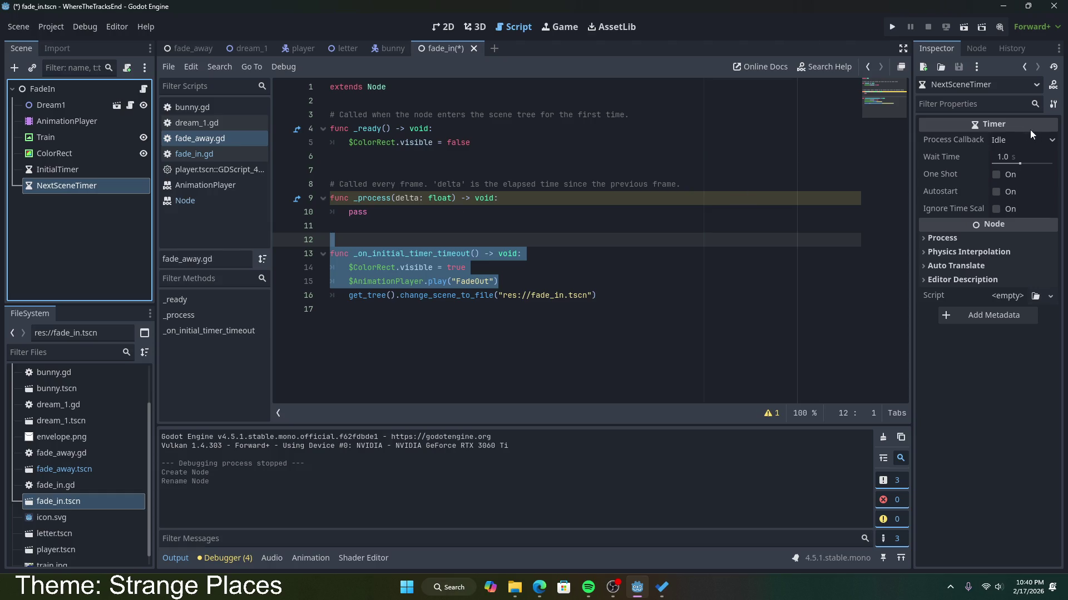
Give NextSceneTimer a 10 s wait with Autostart and One Shot on, and save fade_in.
{"action": "left_click", "coordinate": [1027, 158]}
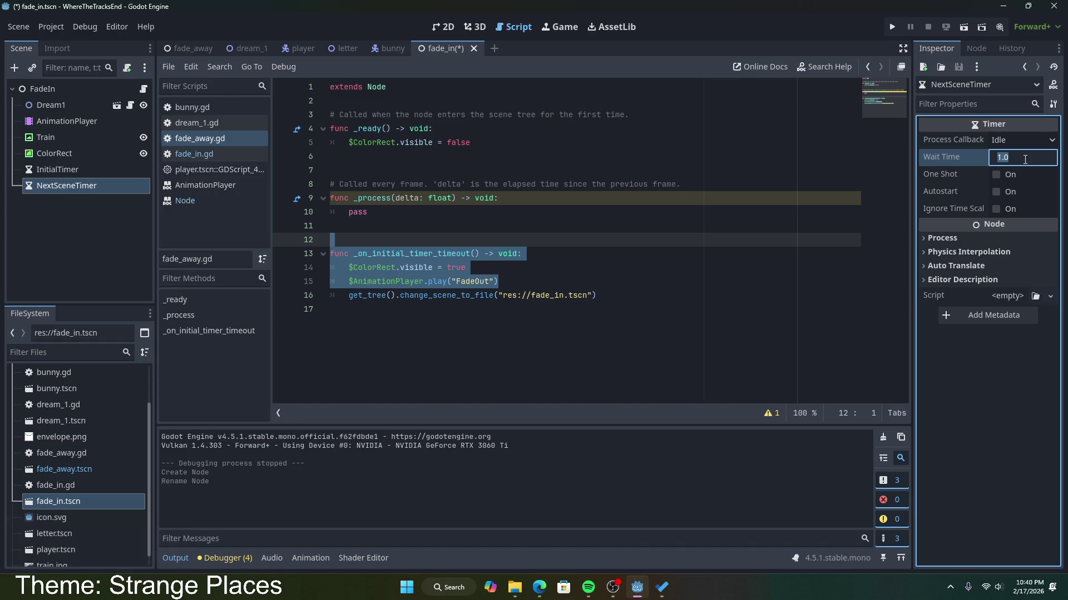
{"action": "type", "text": "10"}
{"action": "left_click", "coordinate": [996, 192]}
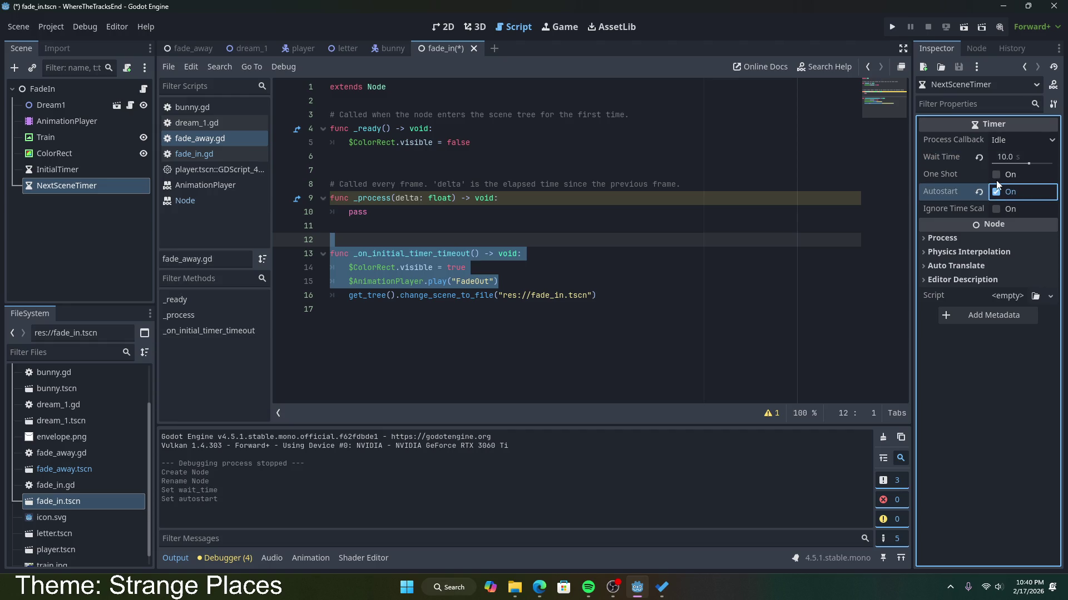
{"action": "left_click", "coordinate": [995, 177]}
{"action": "left_click", "coordinate": [732, 228]}
{"action": "key", "text": "ctrl+s"}
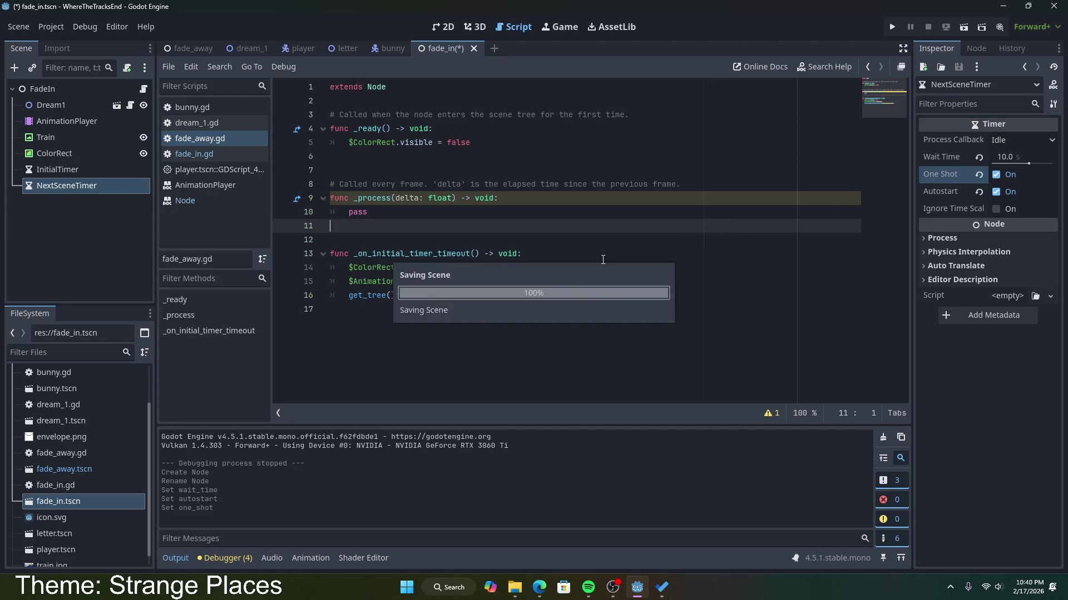
{"action": "left_click", "coordinate": [978, 53]}
Connect NextSceneTimer's timeout to a new handler, then undo the generated stub and save.
{"action": "double_click", "coordinate": [962, 123]}
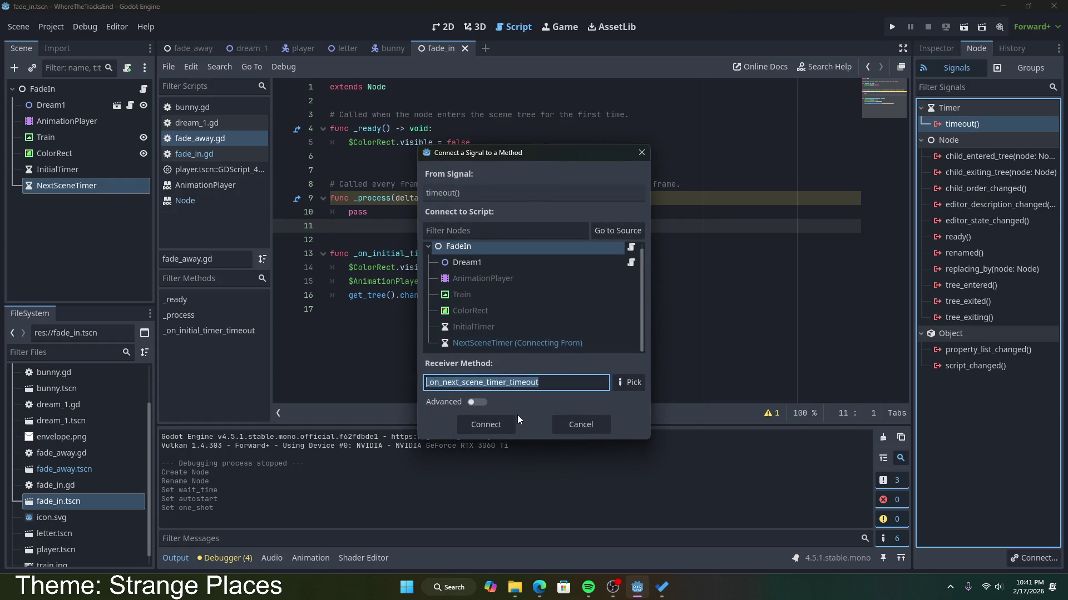
{"action": "left_click", "coordinate": [507, 418]}
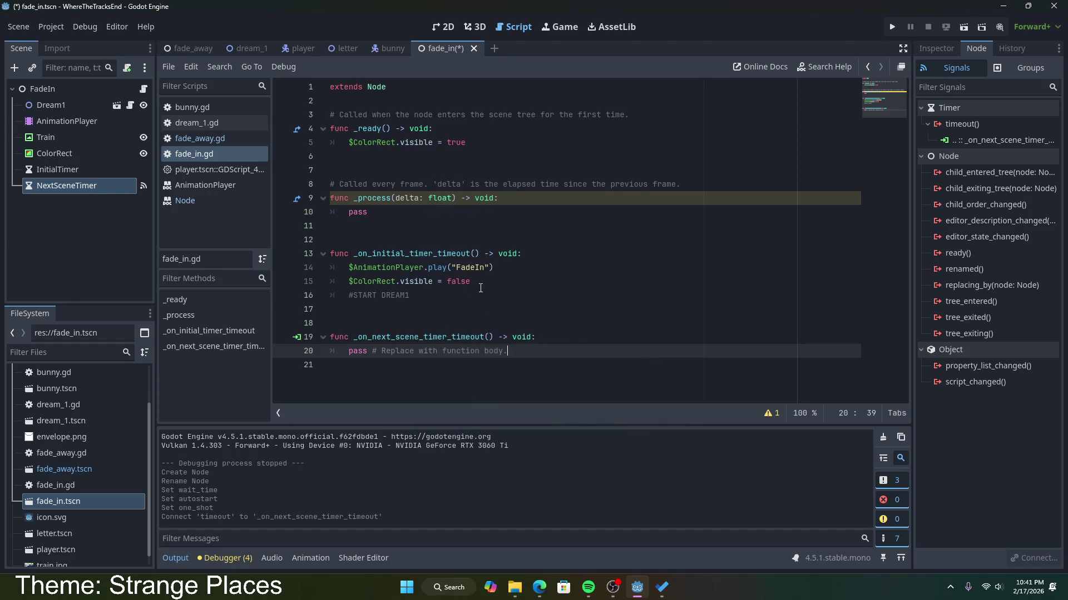
{"action": "mouse_move", "coordinate": [410, 295]}
{"action": "left_mouse_down"}
{"action": "mouse_move", "coordinate": [378, 283]}
{"action": "mouse_move", "coordinate": [328, 285]}
{"action": "left_mouse_up"}
{"action": "left_click", "coordinate": [372, 295]}
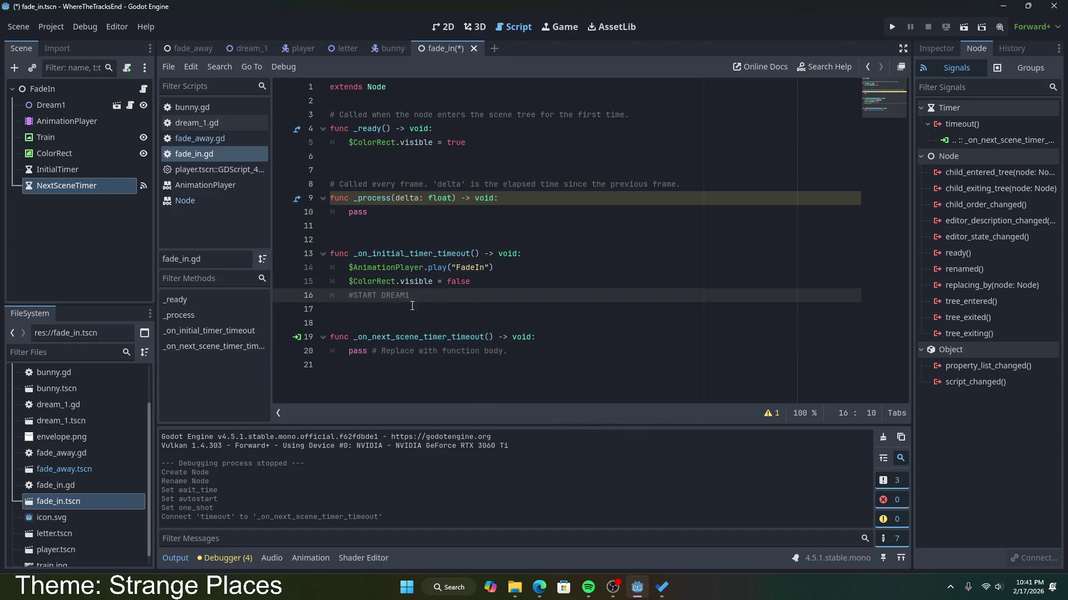
{"action": "key", "text": "ctrl+z"}
{"action": "key", "text": "ctrl+z"}
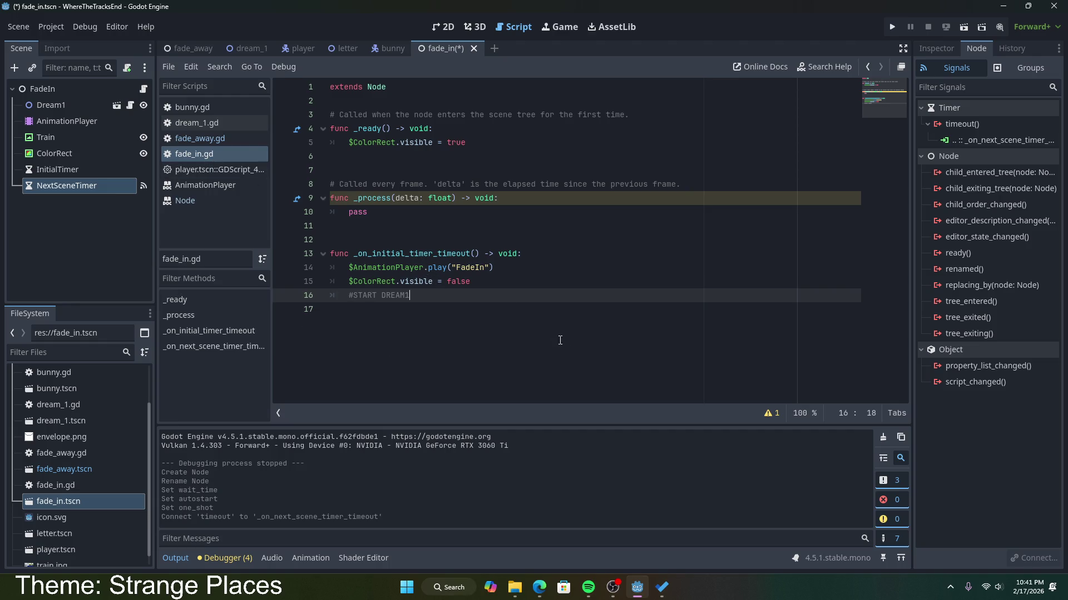
{"action": "key", "text": "ctrl+s"}
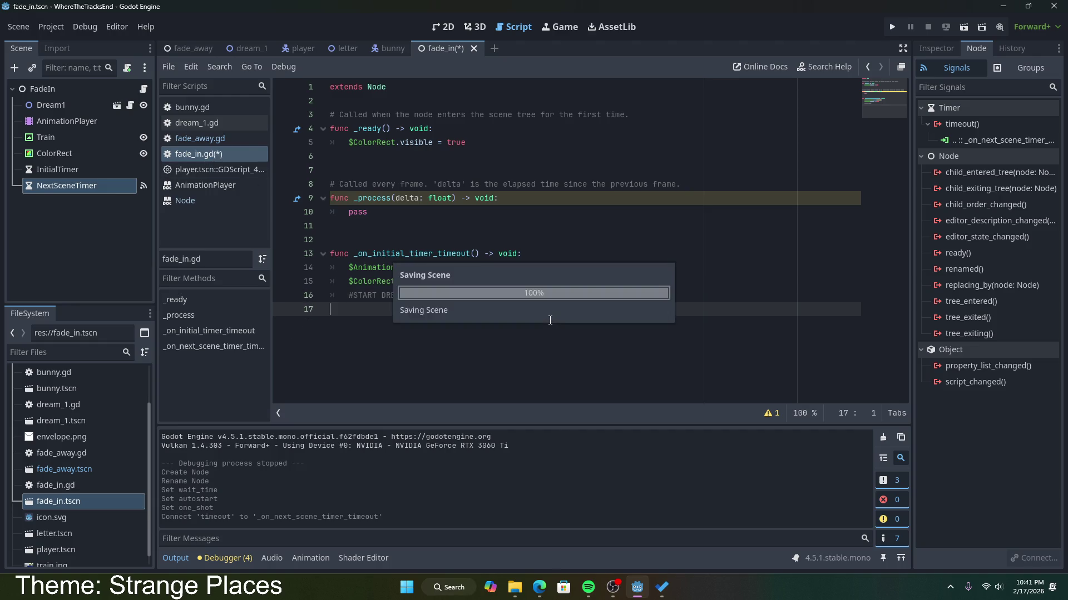
{"action": "left_click", "coordinate": [544, 267]}
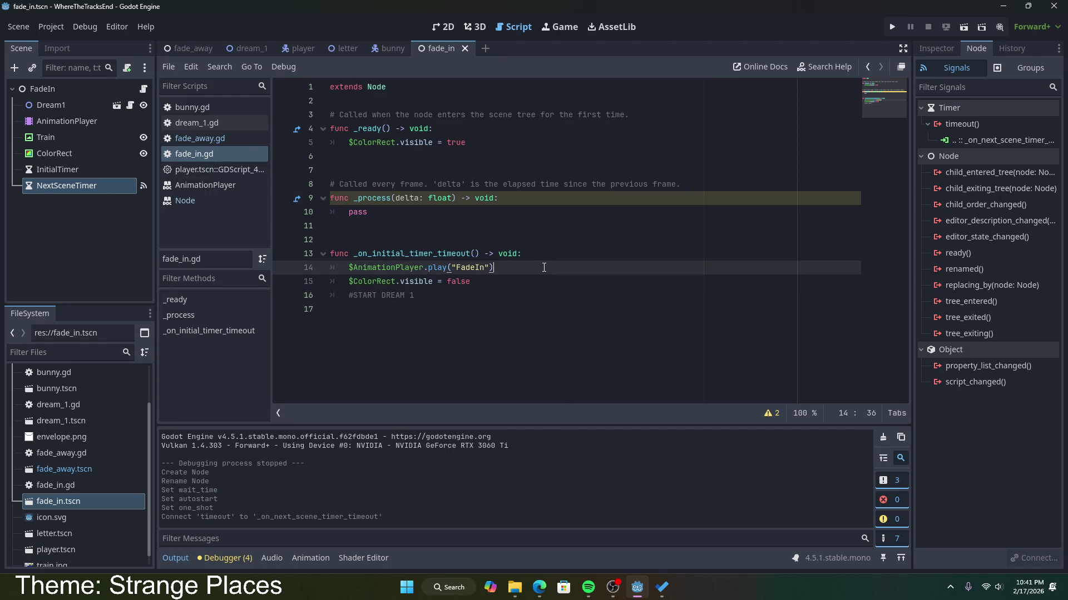
Delete NextSceneTimer from the fade_in scene and save.
{"action": "left_click", "coordinate": [85, 189]}
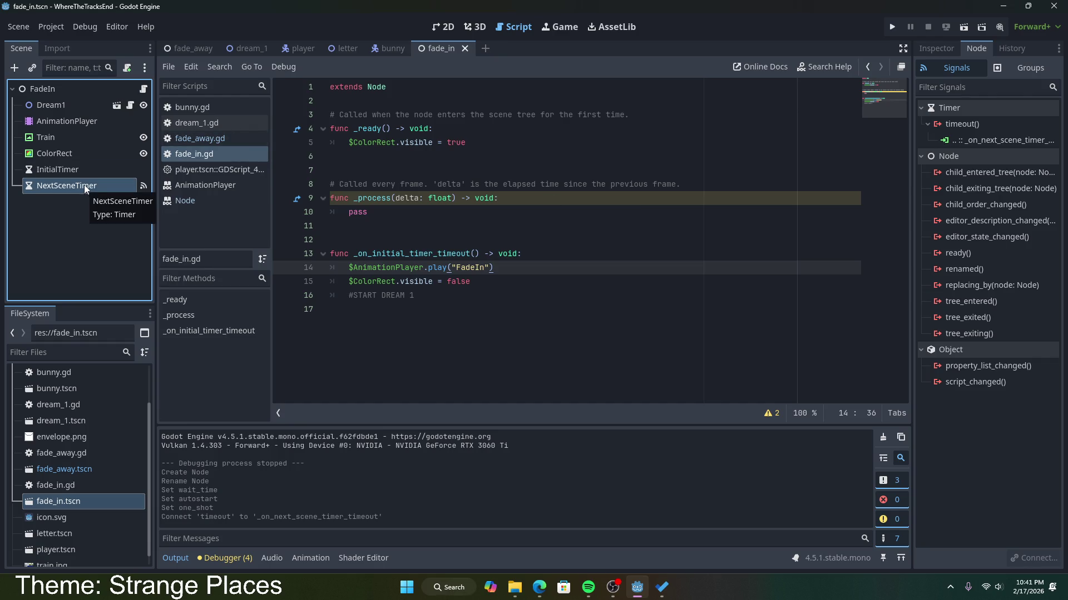
{"action": "key", "text": "Delete"}
{"action": "left_click", "coordinate": [512, 303]}
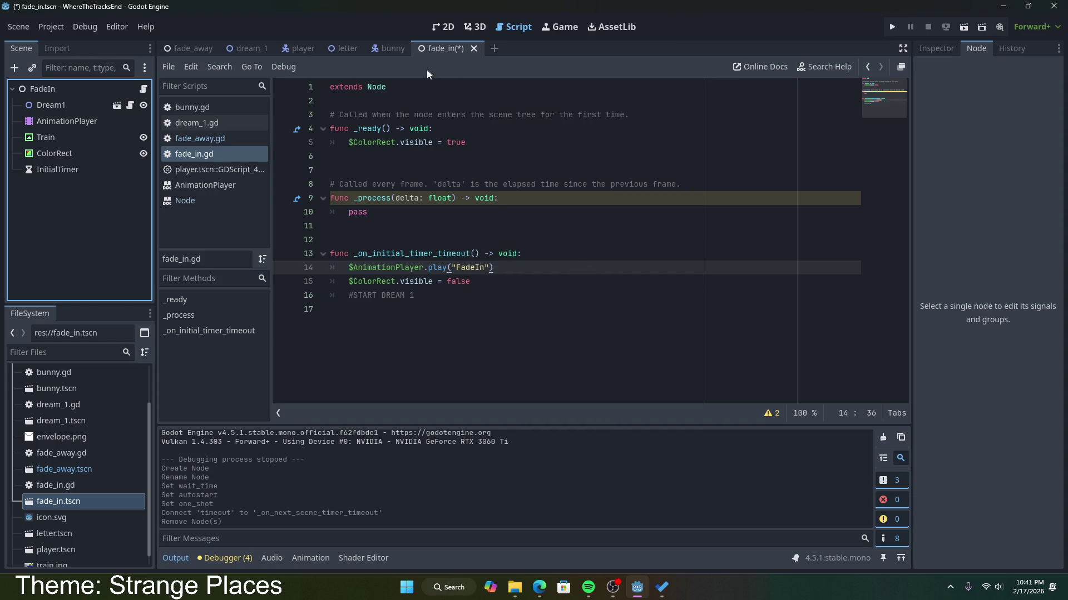
{"action": "key", "text": "ctrl+s"}
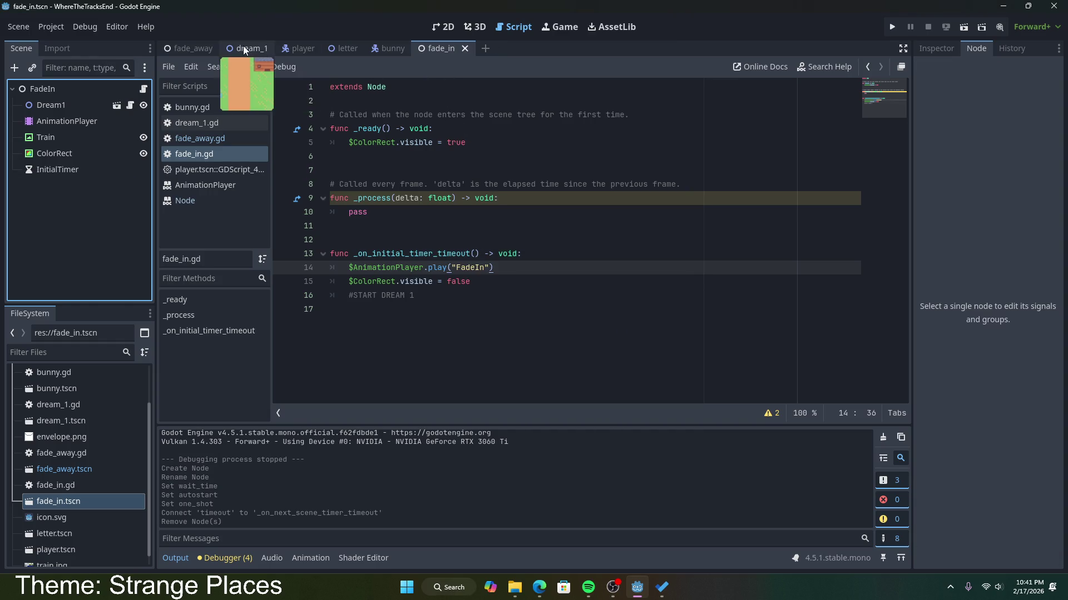
Switch to the fade_away scene and bring up the fade_away.gd script.
{"action": "left_click", "coordinate": [193, 48]}
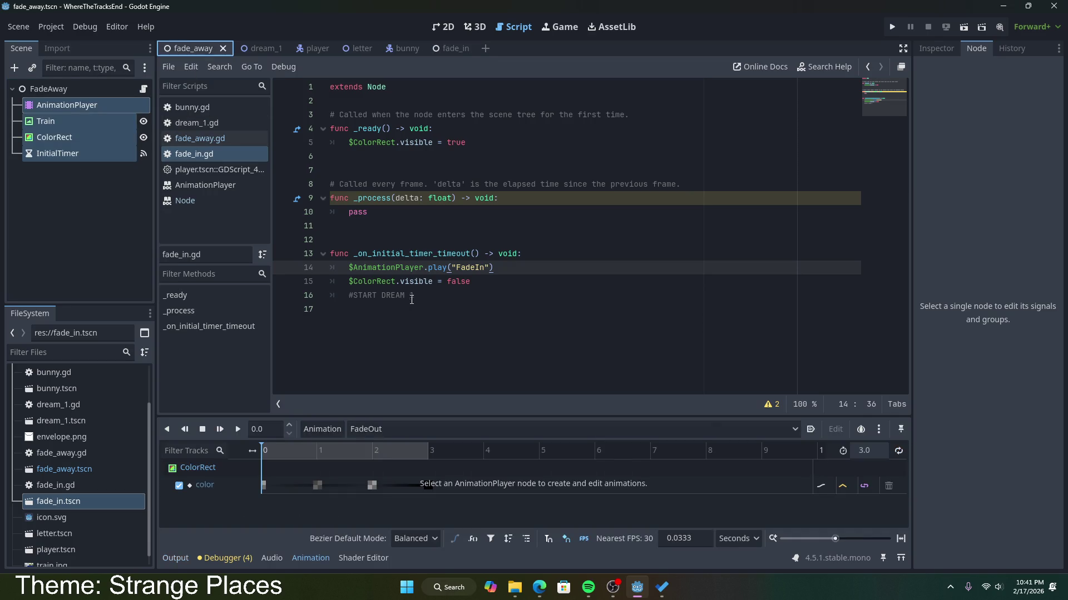
{"action": "left_click", "coordinate": [436, 295]}
{"action": "left_click", "coordinate": [215, 141]}
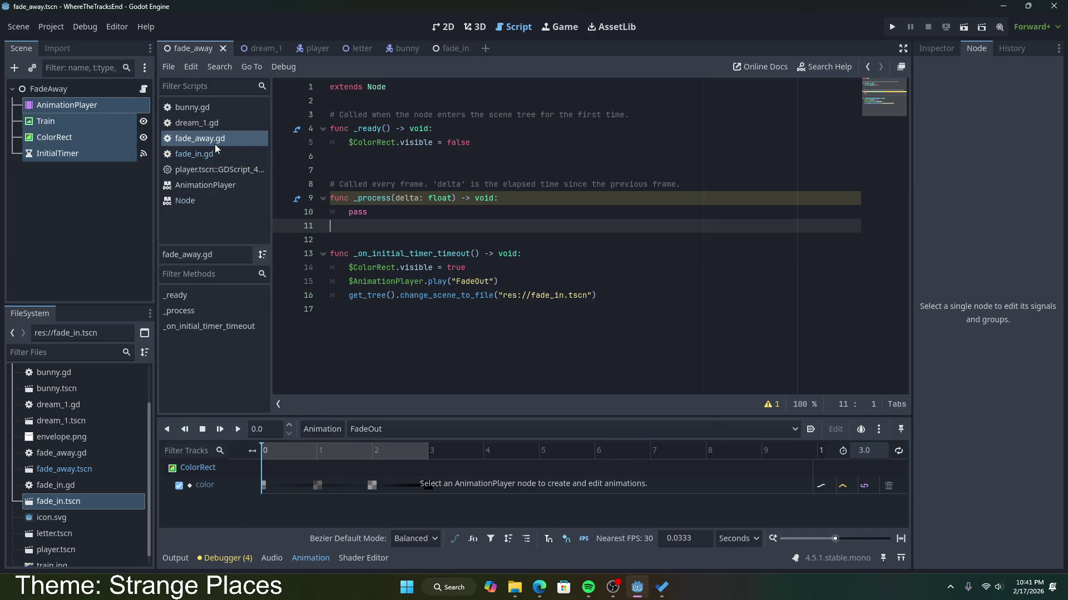
{"action": "left_click", "coordinate": [390, 295]}
{"action": "left_click", "coordinate": [522, 272]}
{"action": "left_click", "coordinate": [49, 162]}
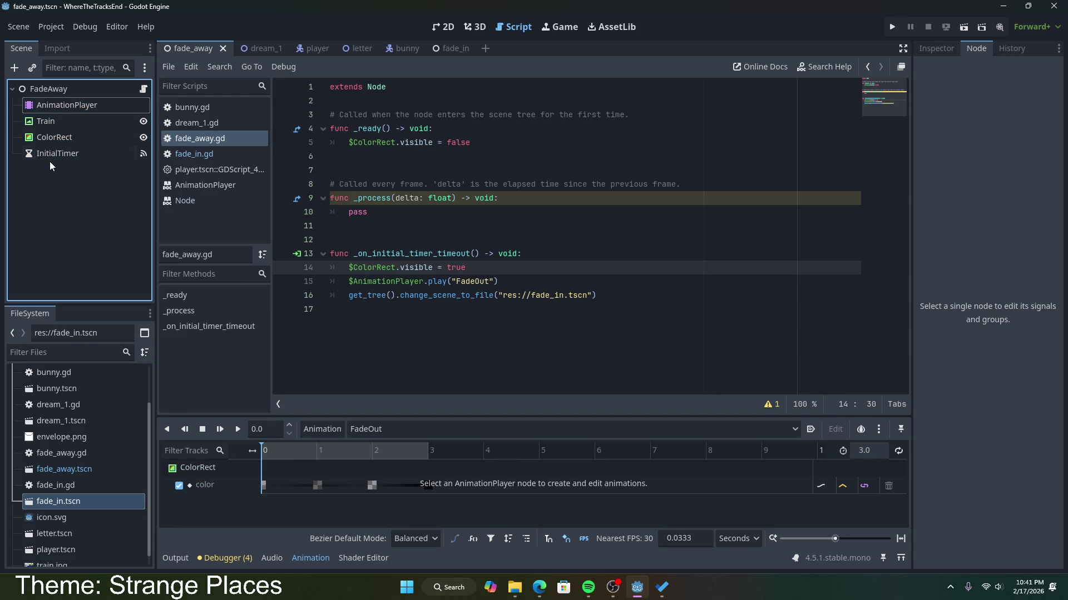
Add a Timer child node under the FadeAway root.
{"action": "right_click", "coordinate": [60, 88]}
{"action": "left_click", "coordinate": [92, 119]}
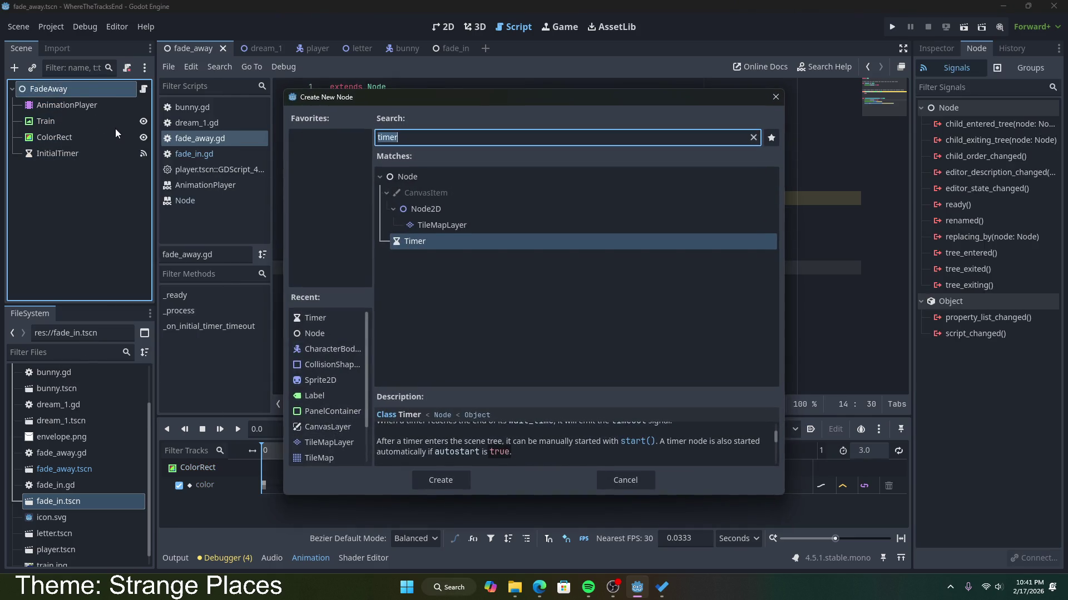
{"action": "double_click", "coordinate": [418, 241]}
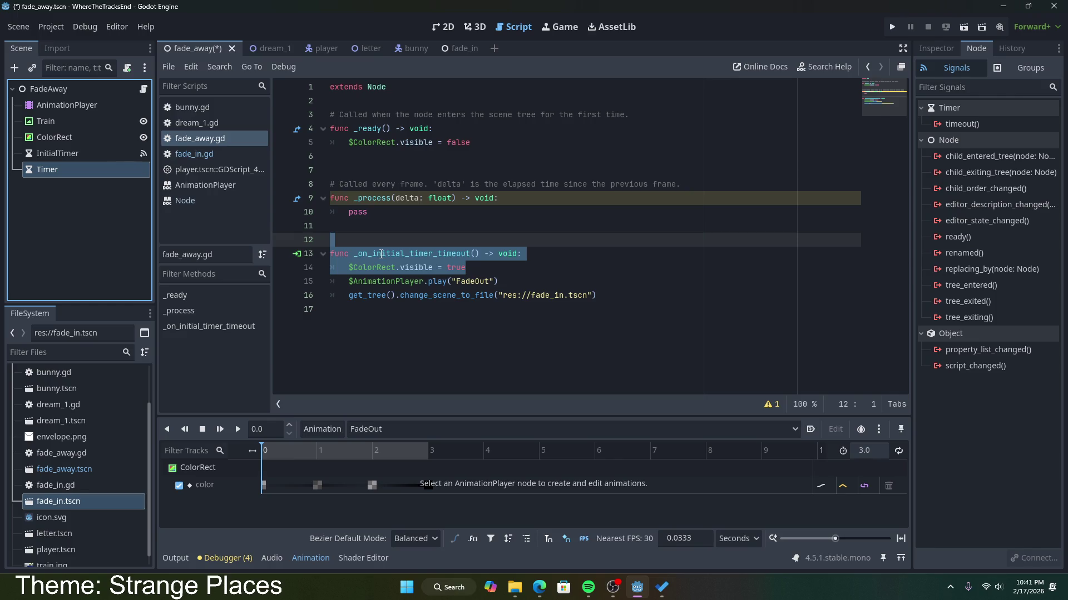
{"action": "mouse_move", "coordinate": [368, 262]}
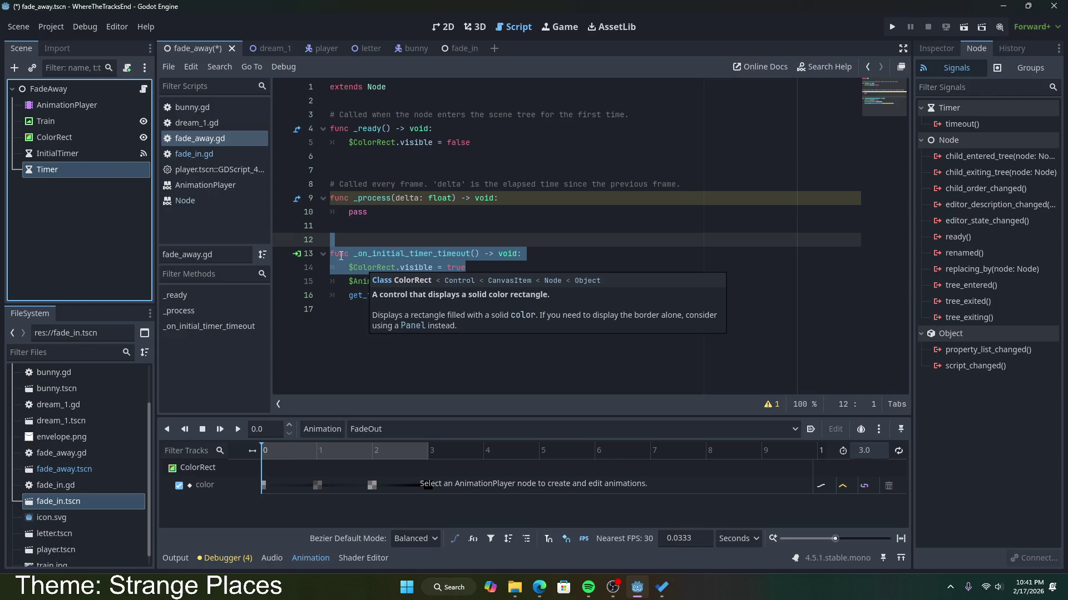
Rename the new Timer to NextSceneTimer, fixing the 'NextScenetimer' capitalisation typo.
{"action": "right_click", "coordinate": [73, 173]}
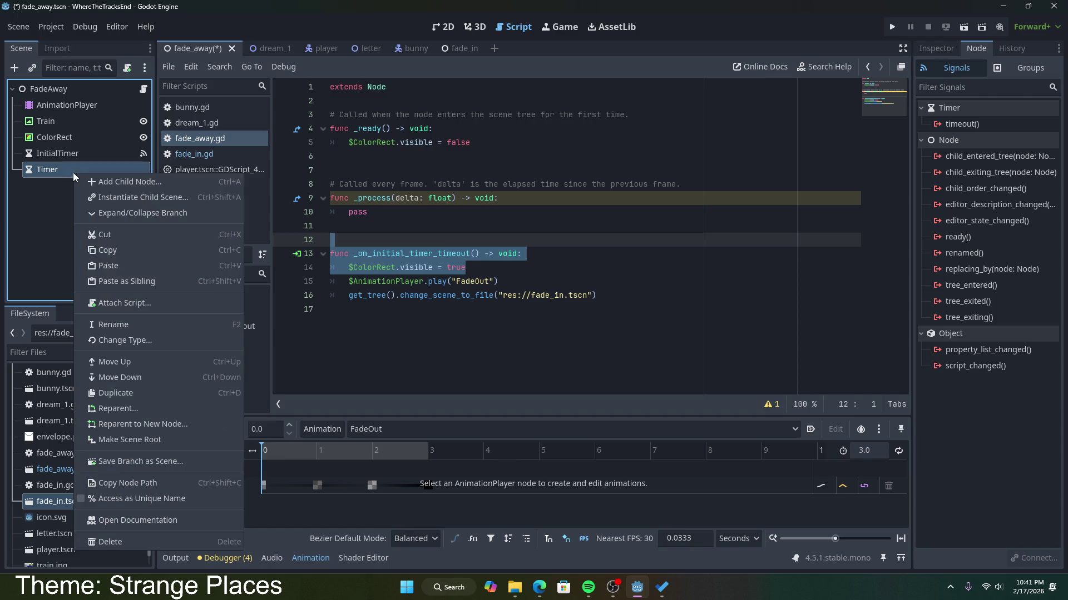
{"action": "left_click", "coordinate": [137, 327]}
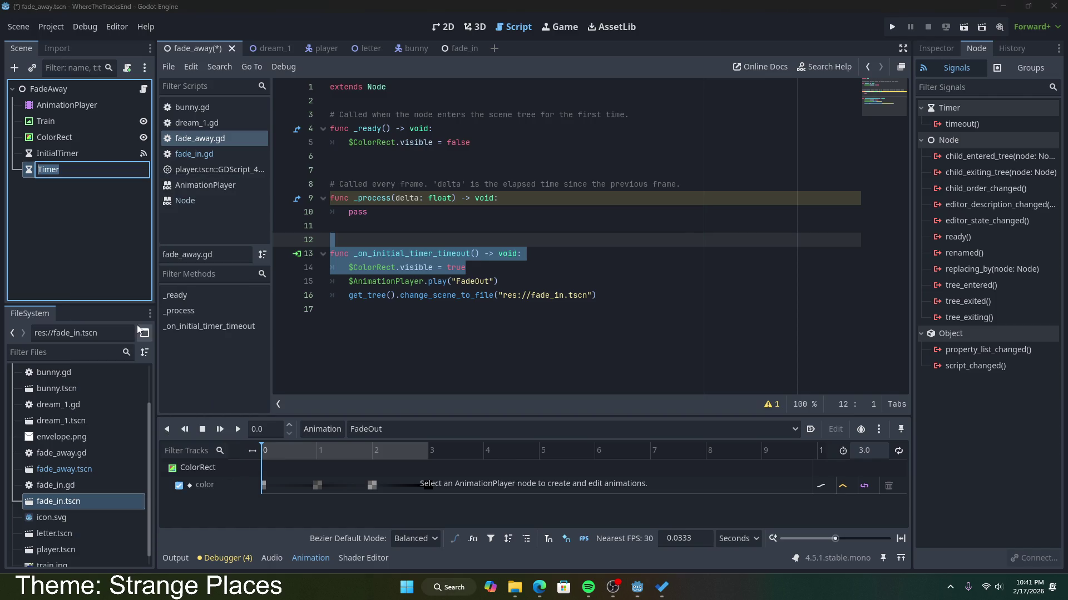
{"action": "type", "text": "NextScenetim"}
{"action": "type", "text": "er"}
{"action": "key", "text": "Return"}
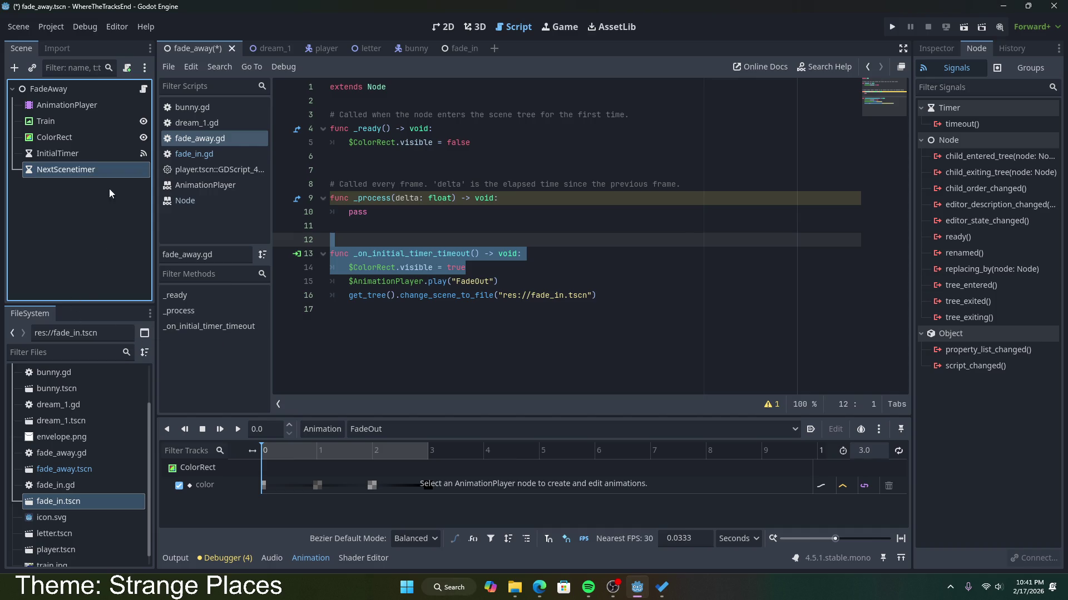
{"action": "left_click", "coordinate": [107, 178]}
{"action": "left_click", "coordinate": [107, 169]}
{"action": "left_click", "coordinate": [108, 170]}
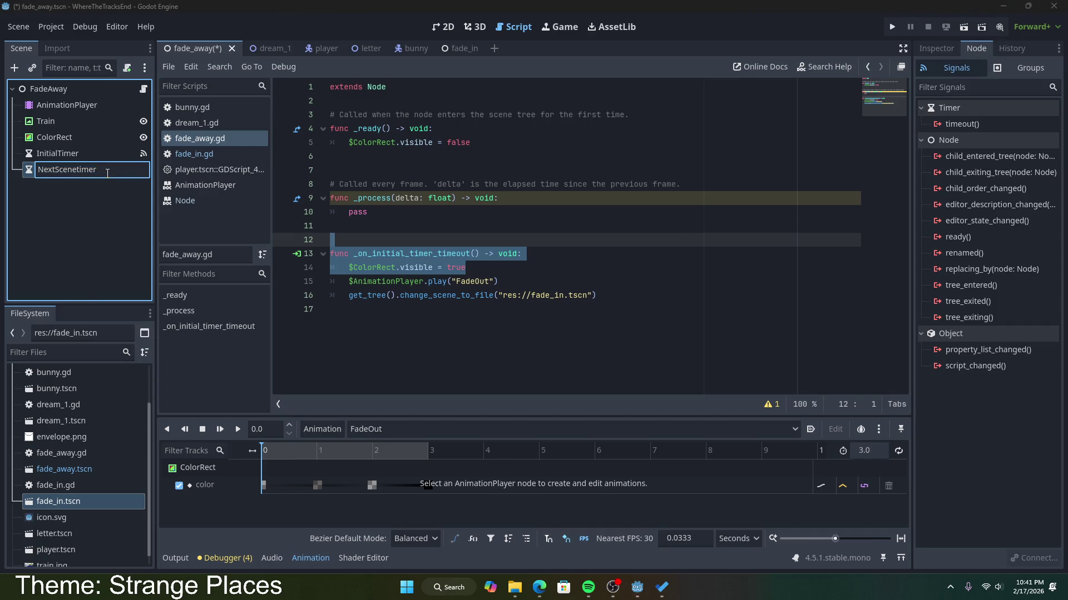
{"action": "key", "text": "BackSpace"}
{"action": "key", "text": "BackSpace"}
{"action": "key", "text": "BackSpace"}
{"action": "type", "text": "Timer"}
{"action": "key", "text": "Return"}
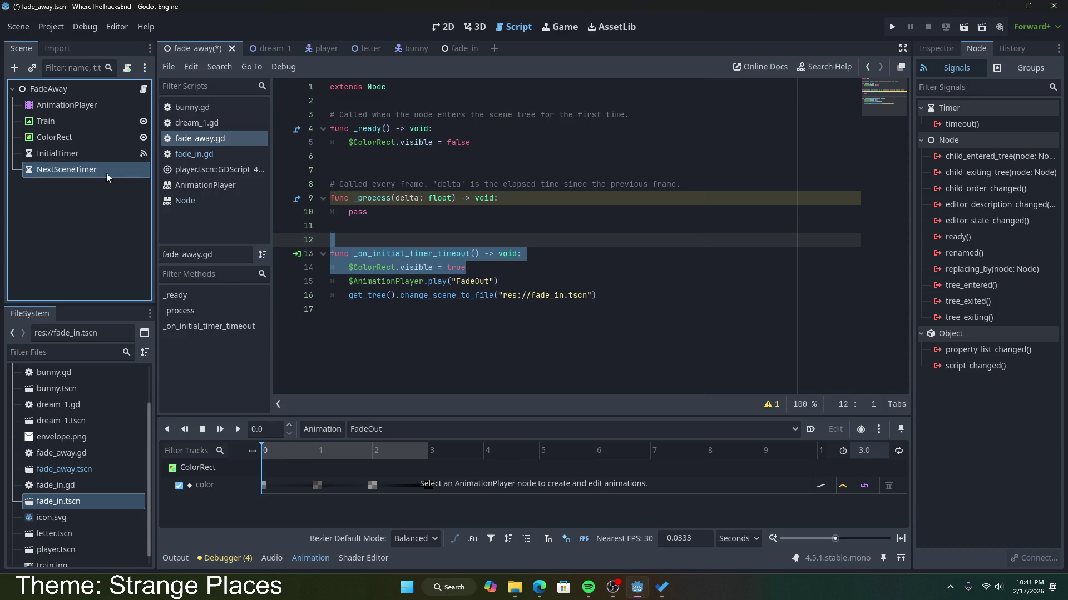
{"action": "left_click", "coordinate": [492, 295]}
Connect NextSceneTimer's timeout to a new handler containing the change_scene_to_file call, and save.
{"action": "left_click", "coordinate": [551, 281]}
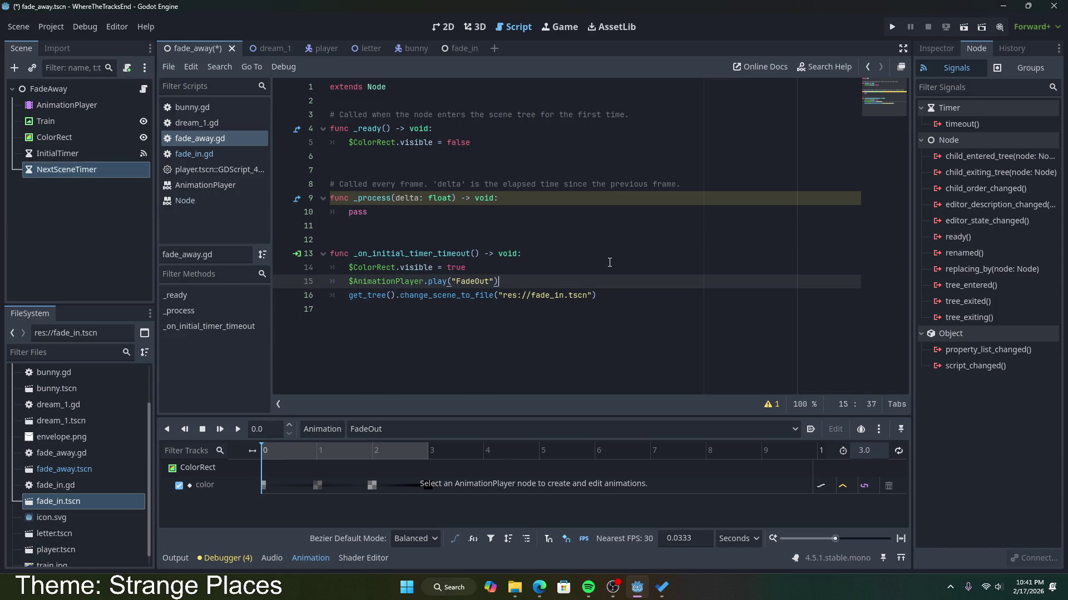
{"action": "double_click", "coordinate": [990, 124]}
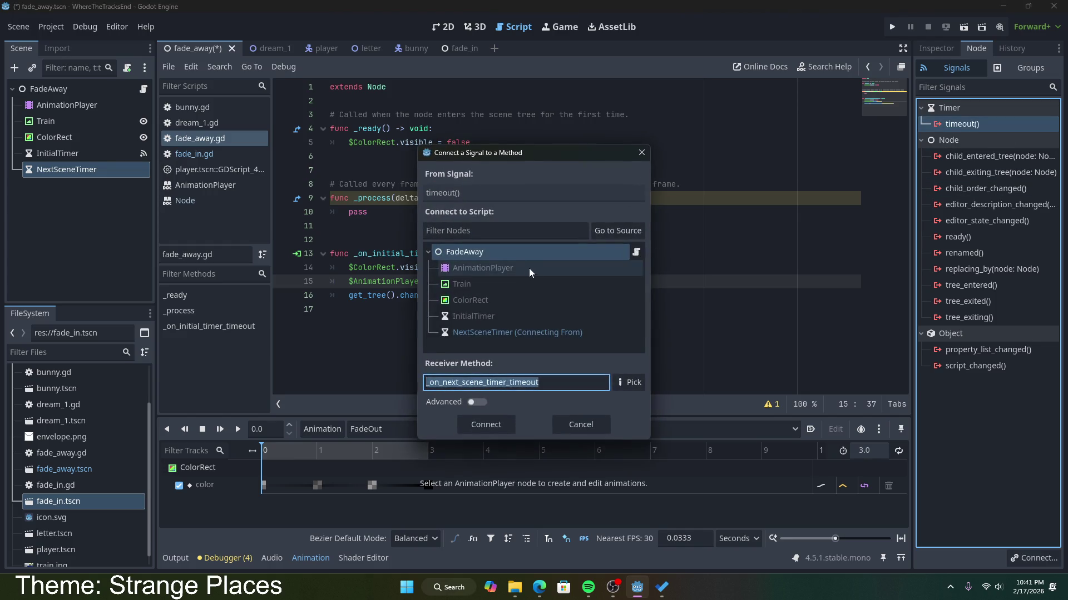
{"action": "left_click", "coordinate": [495, 426]}
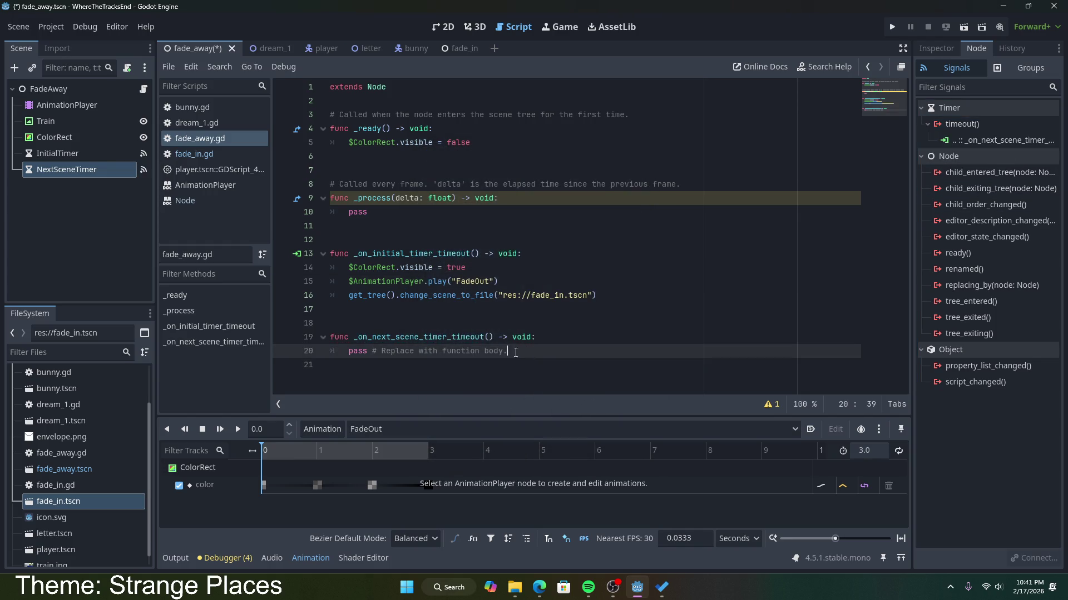
{"action": "left_click_drag", "start_coordinate": [349, 295], "coordinate": [609, 295]}
{"action": "key", "text": "ctrl+c"}
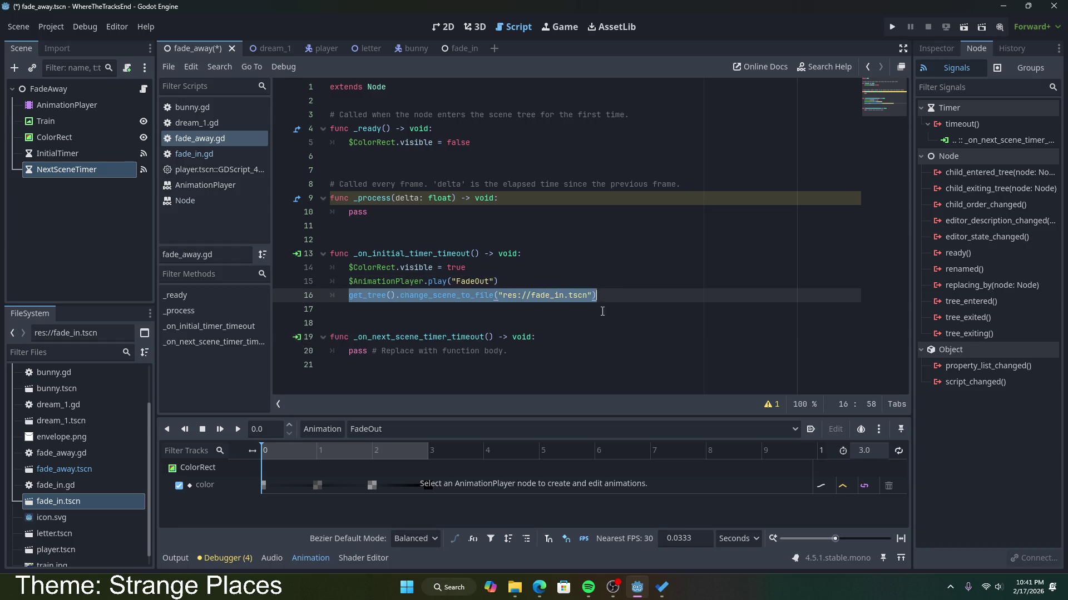
{"action": "triple_click", "coordinate": [502, 351]}
{"action": "key", "text": "ctrl+v"}
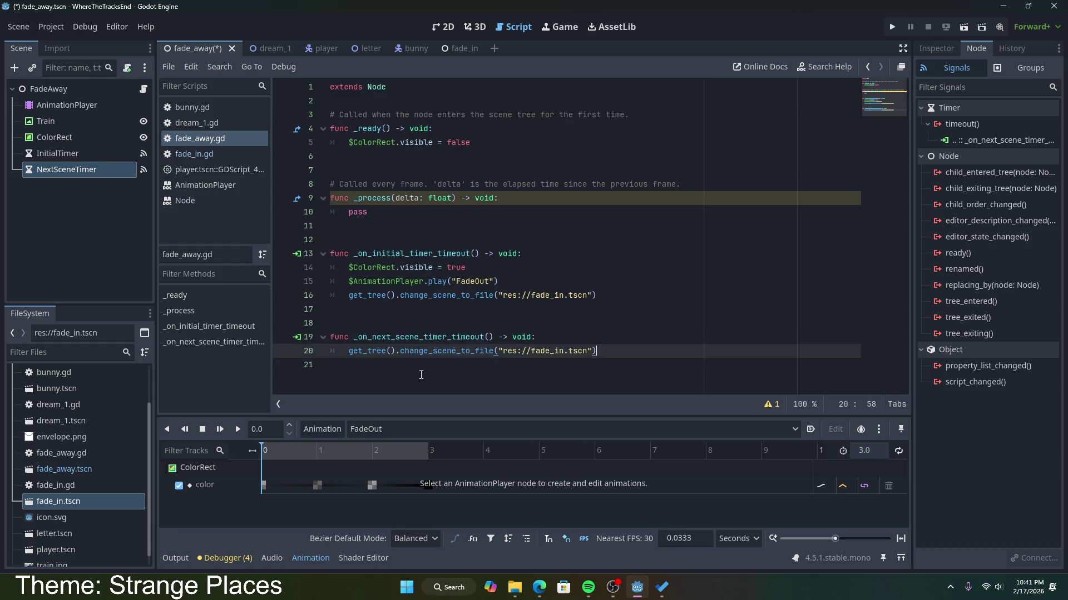
{"action": "left_click_drag", "start_coordinate": [603, 295], "coordinate": [603, 287]}
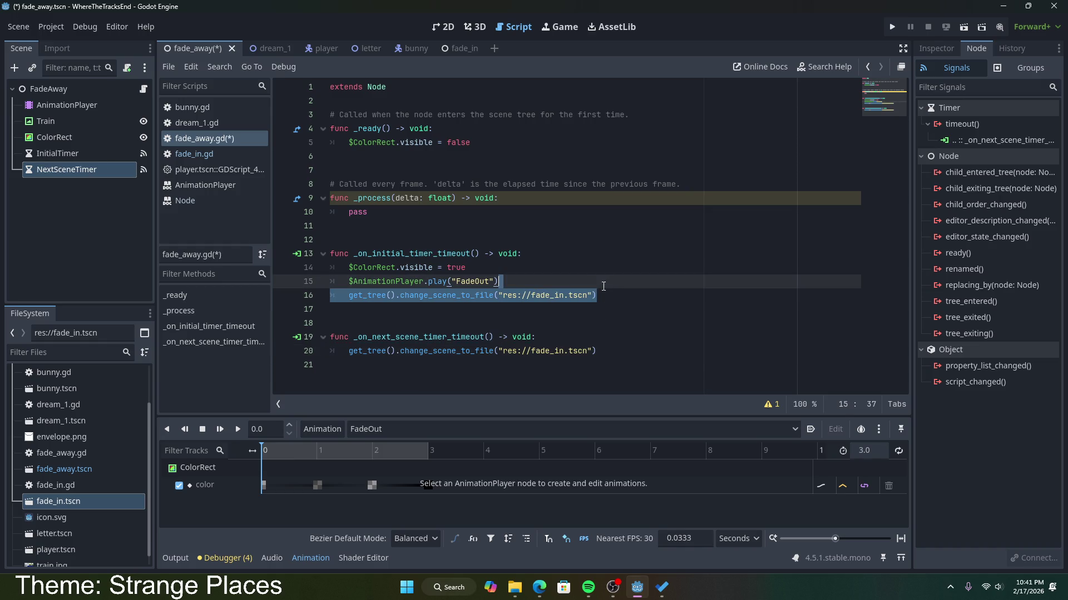
{"action": "type", "text": "\\"}
{"action": "key", "text": "BackSpace"}
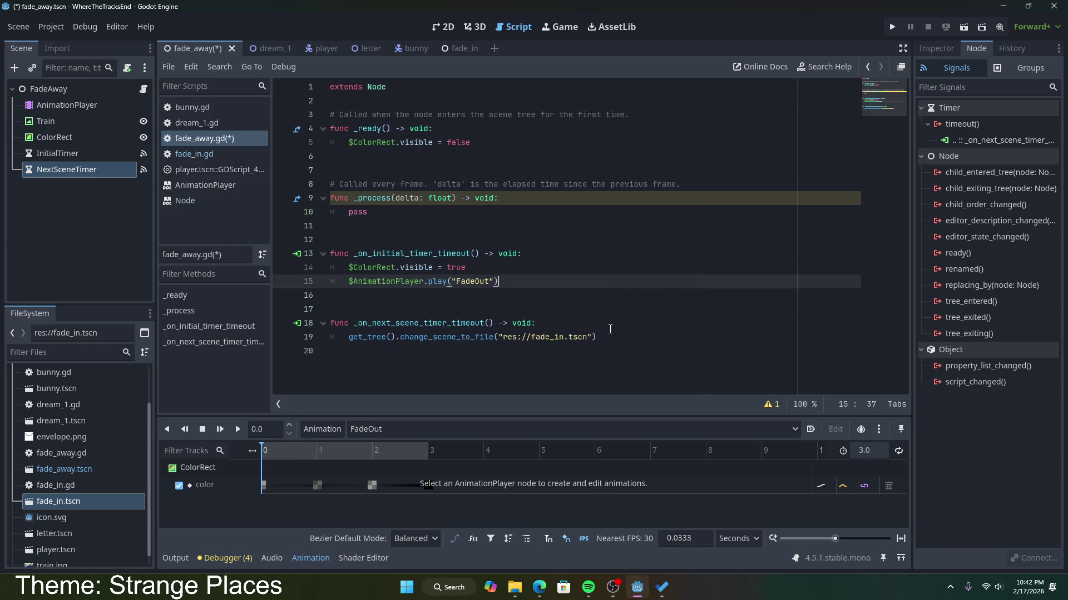
{"action": "key", "text": "ctrl+s"}
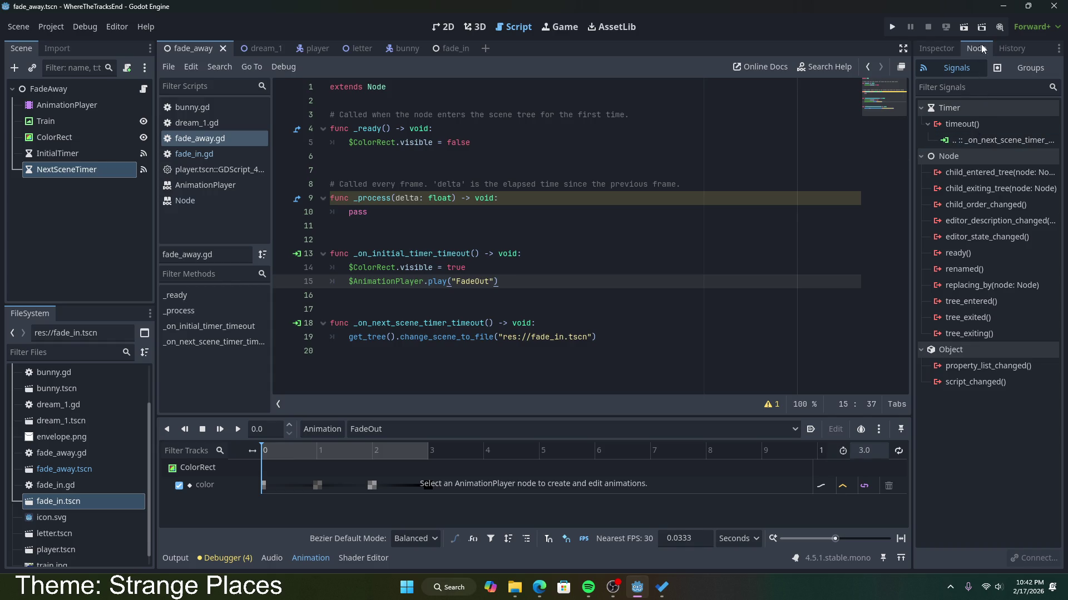
Set NextSceneTimer's Wait Time to 10 s with One Shot and Autostart enabled.
{"action": "left_click", "coordinate": [936, 48]}
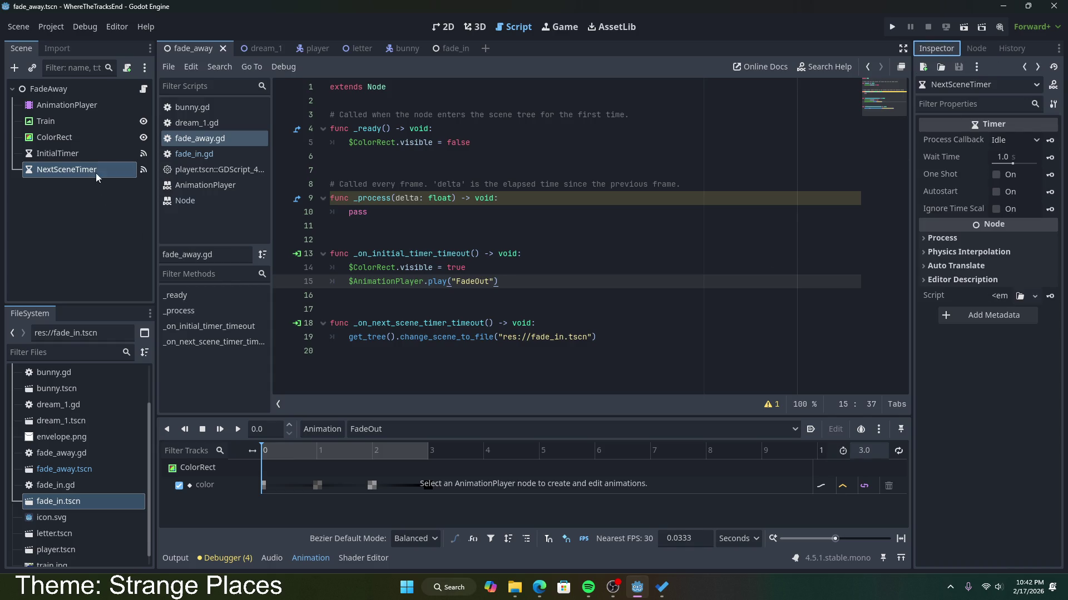
{"action": "left_click", "coordinate": [1020, 159]}
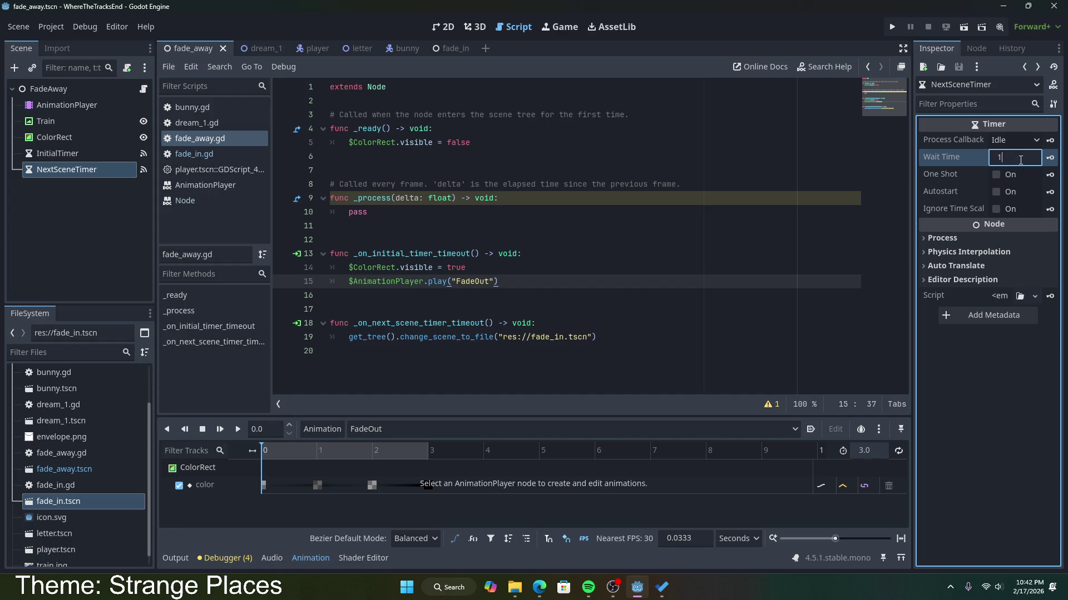
{"action": "type", "text": "0"}
{"action": "key", "text": "Return"}
{"action": "left_click", "coordinate": [996, 192]}
{"action": "left_click", "coordinate": [996, 174]}
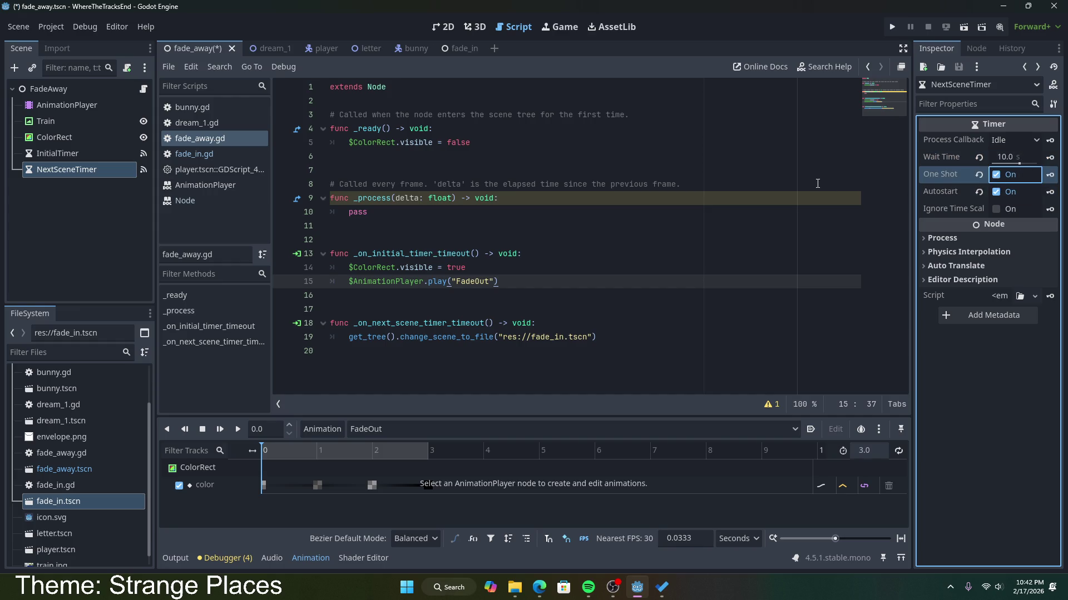
Save the fade_away scene and run the project to test the scene change.
{"action": "key", "text": "ctrl+s"}
{"action": "left_click", "coordinate": [893, 27]}
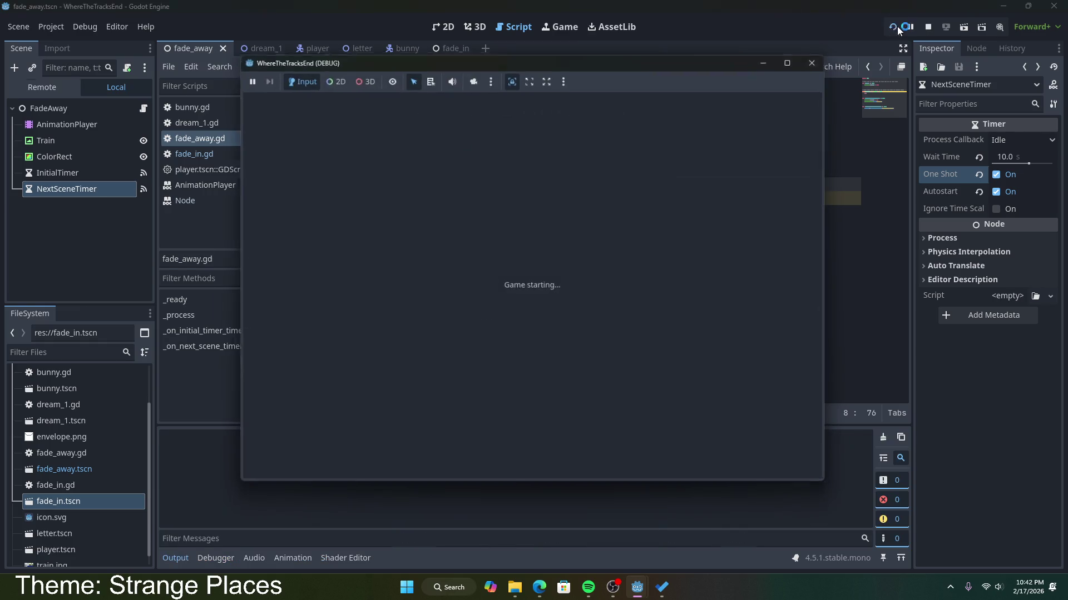